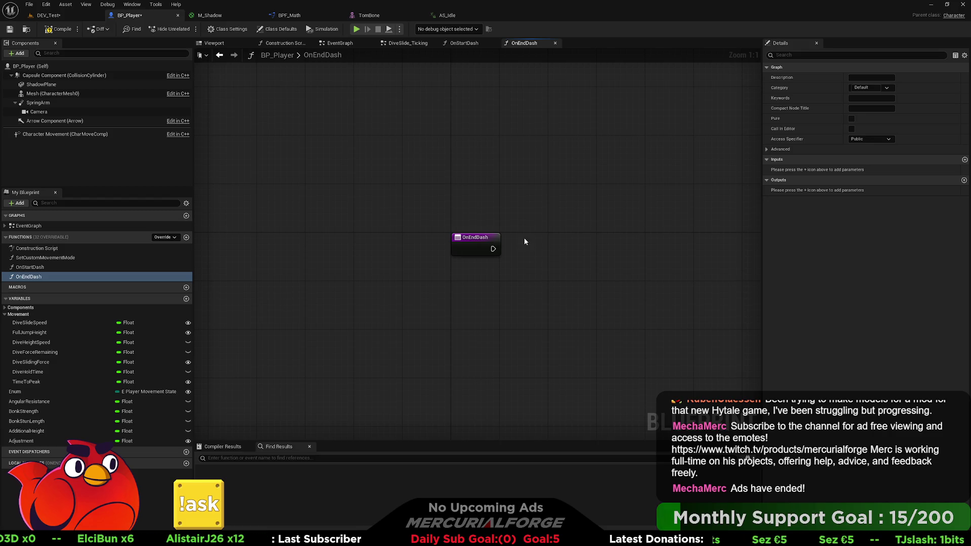
Step: Drop the Character Movement component into OnEndDash and pull a Get Crouched Half Height node from it
drag(524, 241, 346, 223)
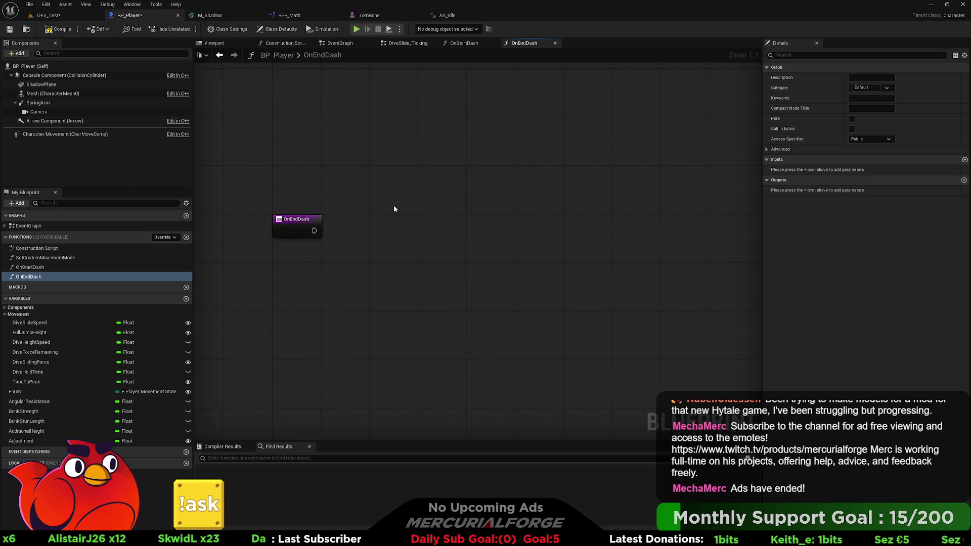
mouse_move(76, 134)
mouse_down()
mouse_move(246, 191)
mouse_move(438, 198)
mouse_up()
text(get hal)
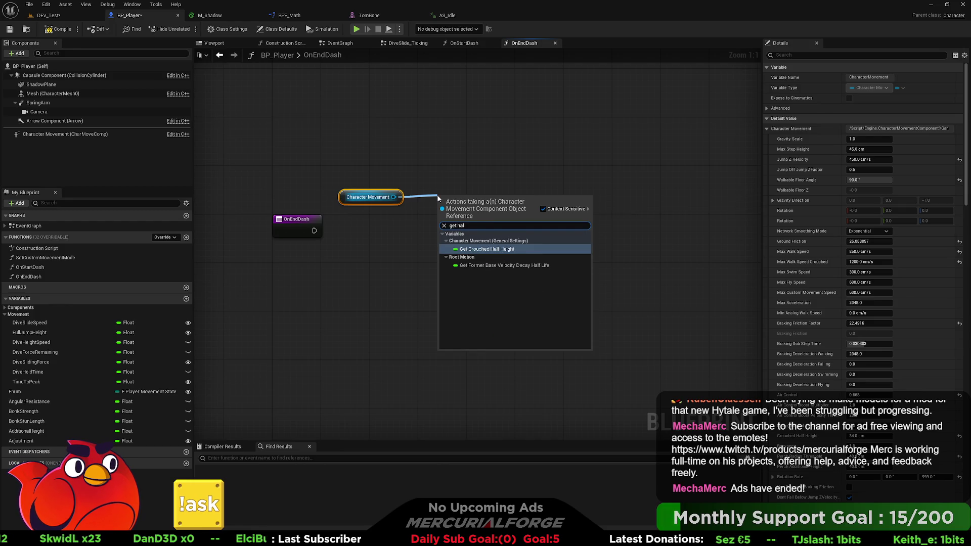
key(Return)
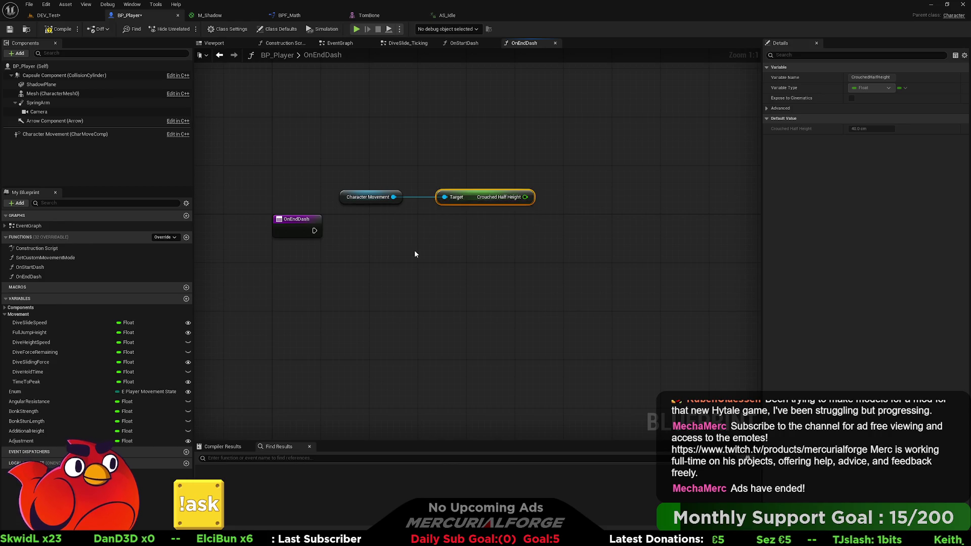
Step: Place a Get Unscaled Capsule Half Height node and arrange it beside Capsule Component
right_click(415, 252)
text(get half)
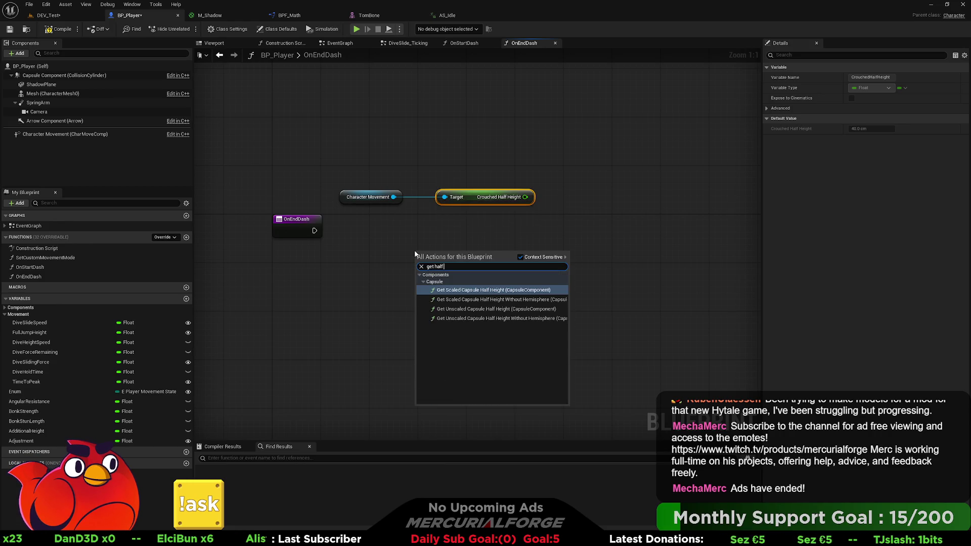
text( height)
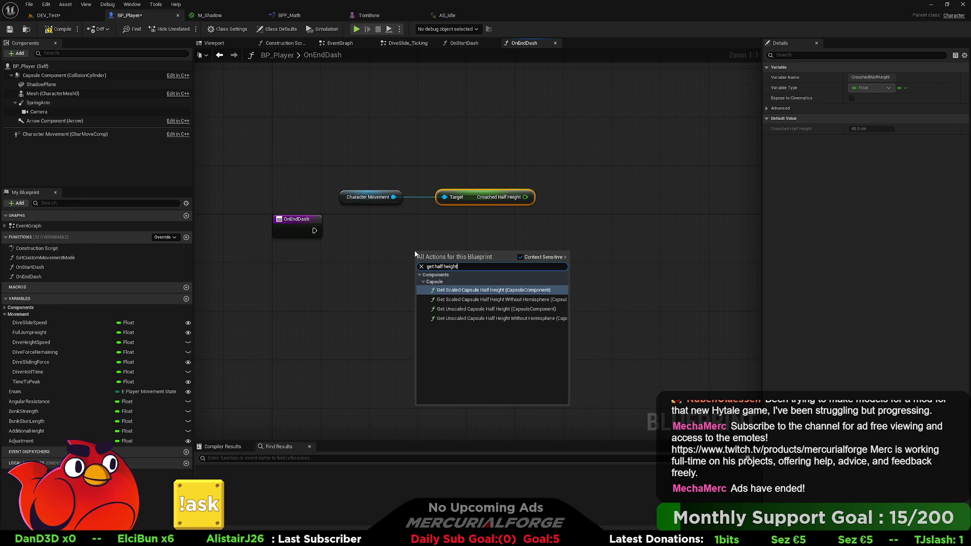
key(Down)
key(Down)
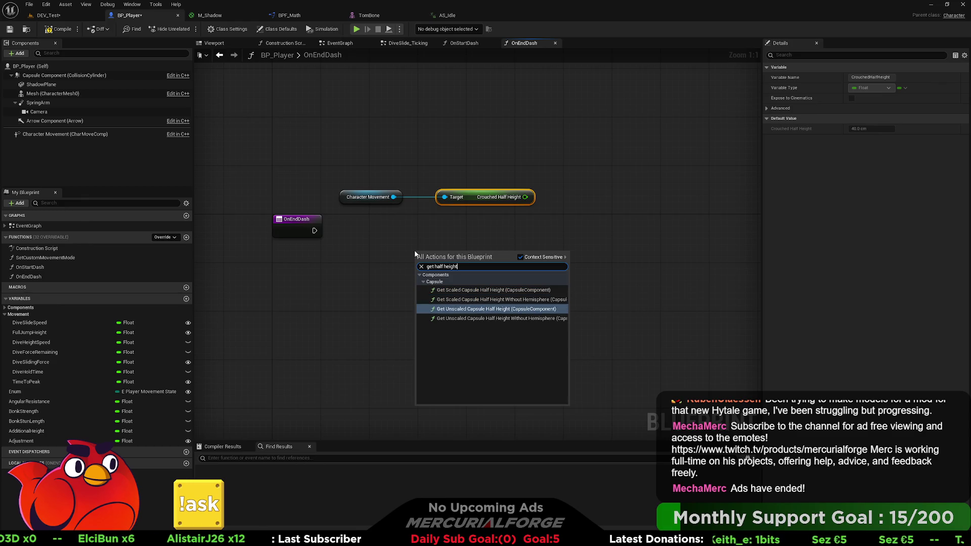
key(Return)
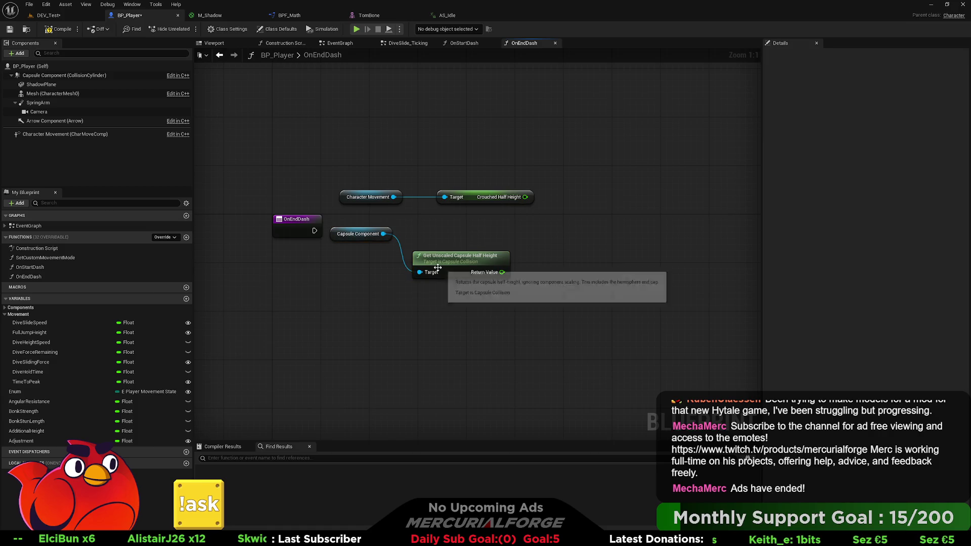
drag(423, 257, 440, 160)
mouse_move(371, 228)
mouse_down()
mouse_move(395, 166)
mouse_move(475, 186)
mouse_up()
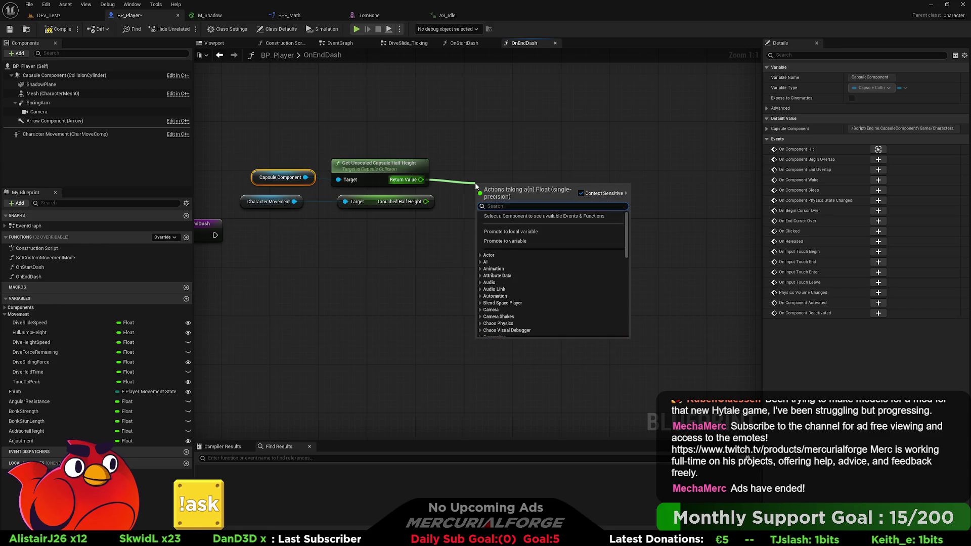
Step: Add a subtraction node on the half height and wire Crouched Half Height into it
text(-)
key(Return)
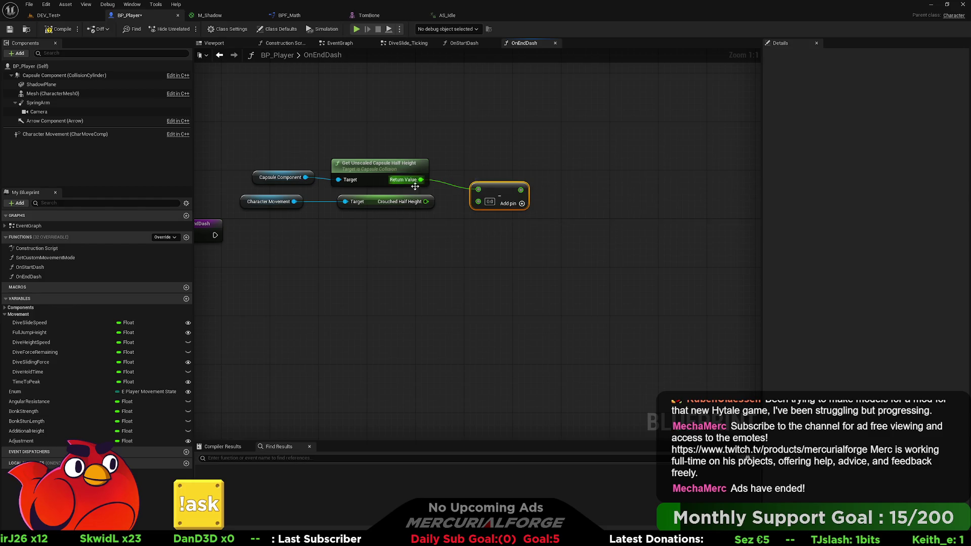
mouse_move(426, 201)
mouse_down()
mouse_move(511, 191)
mouse_move(562, 201)
mouse_move(501, 213)
mouse_up()
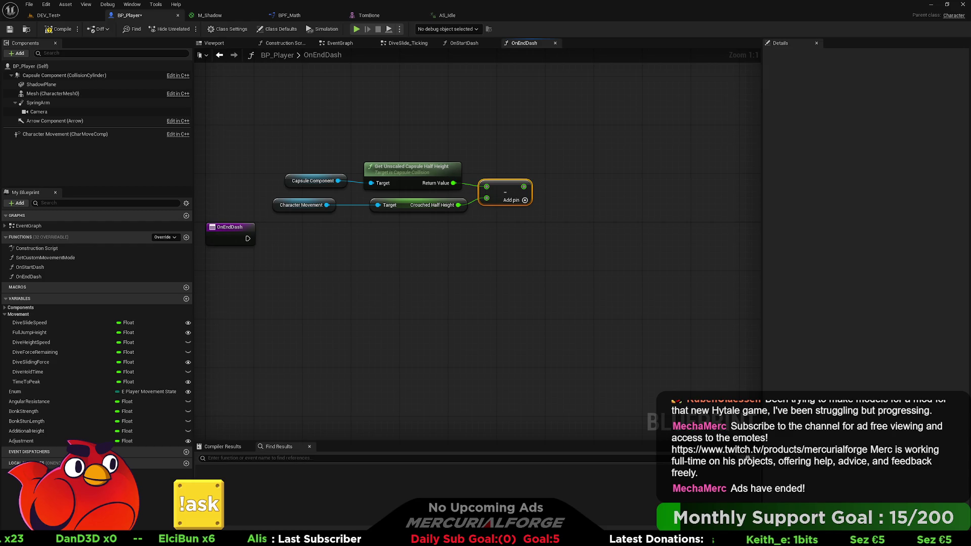
Step: Bring the Mesh component reference into the OnEndDash graph below the subtraction
mouse_move(674, 216)
mouse_down()
mouse_move(624, 228)
mouse_move(587, 219)
mouse_move(638, 219)
mouse_up()
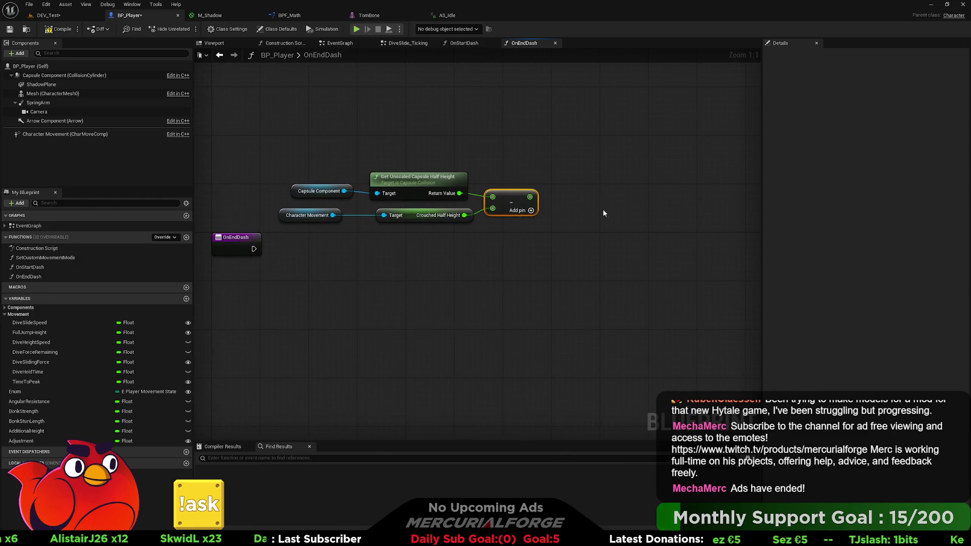
drag(579, 210, 561, 212)
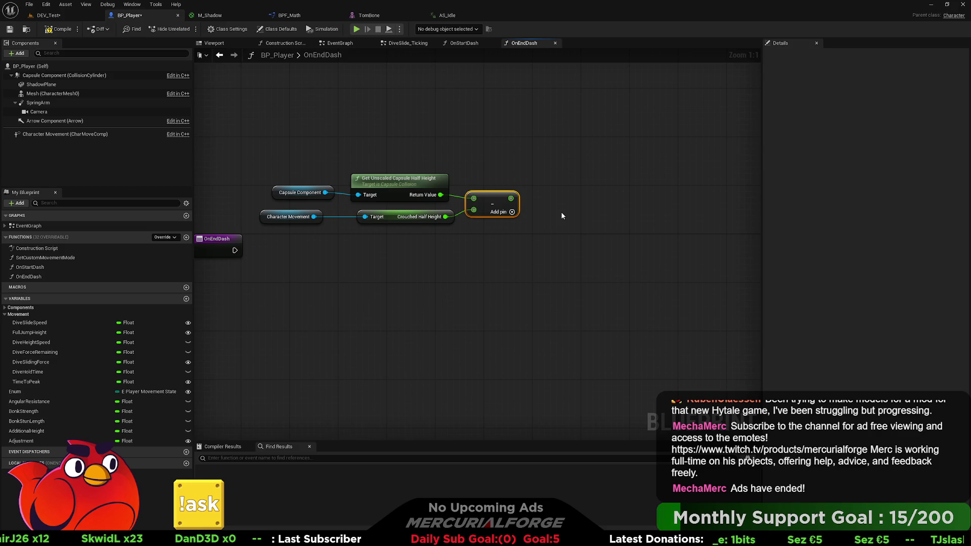
mouse_move(55, 96)
mouse_down()
mouse_move(145, 147)
mouse_move(403, 247)
mouse_move(501, 250)
mouse_up()
Step: Add a Set Relative Location node targeting Mesh, executed from the OnEndDash entry
click(424, 255)
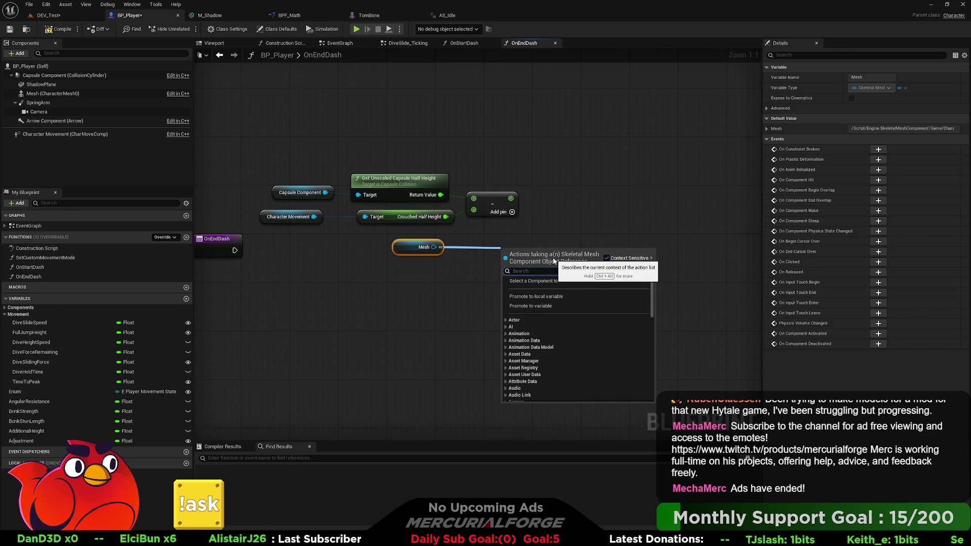
text(set rel)
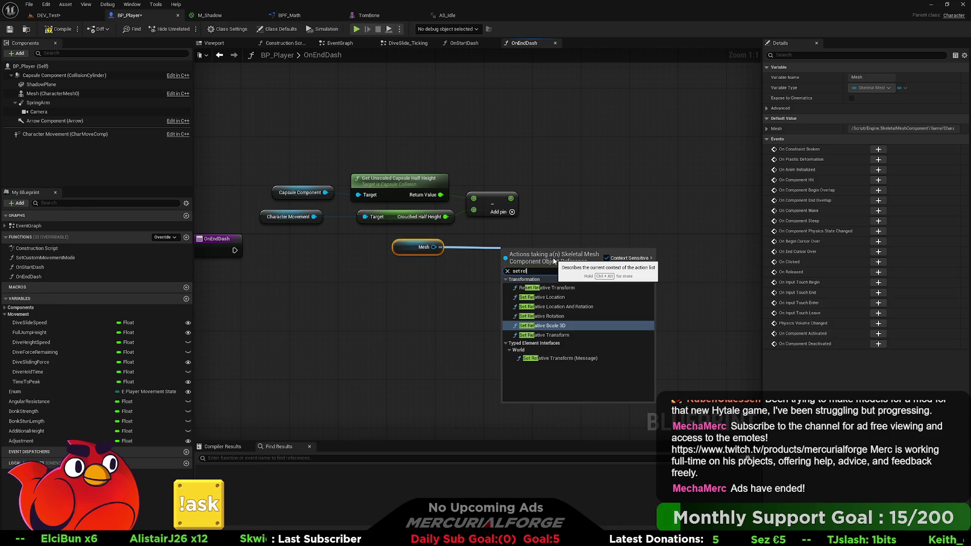
key(Up)
key(Up)
key(Up)
key(Return)
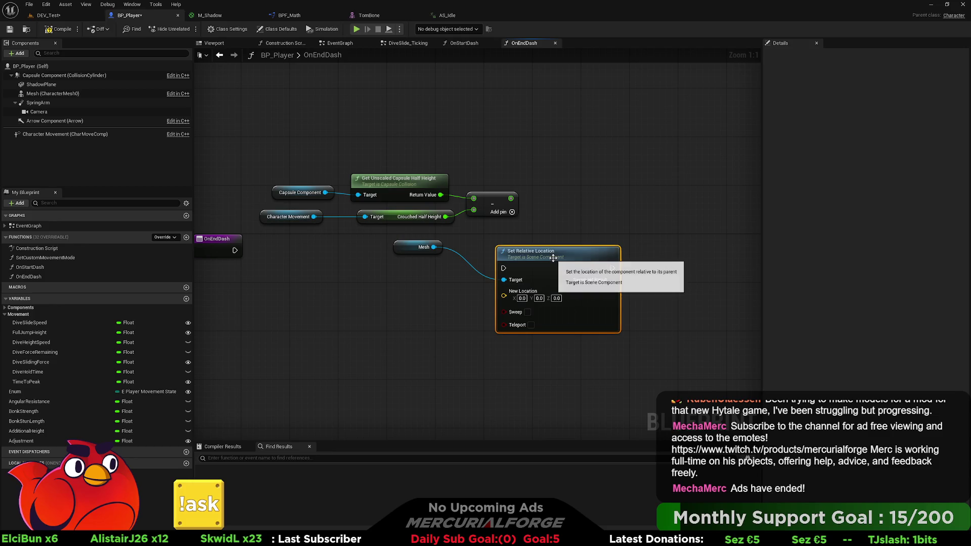
drag(234, 248, 503, 268)
drag(414, 247, 427, 302)
drag(547, 251, 571, 236)
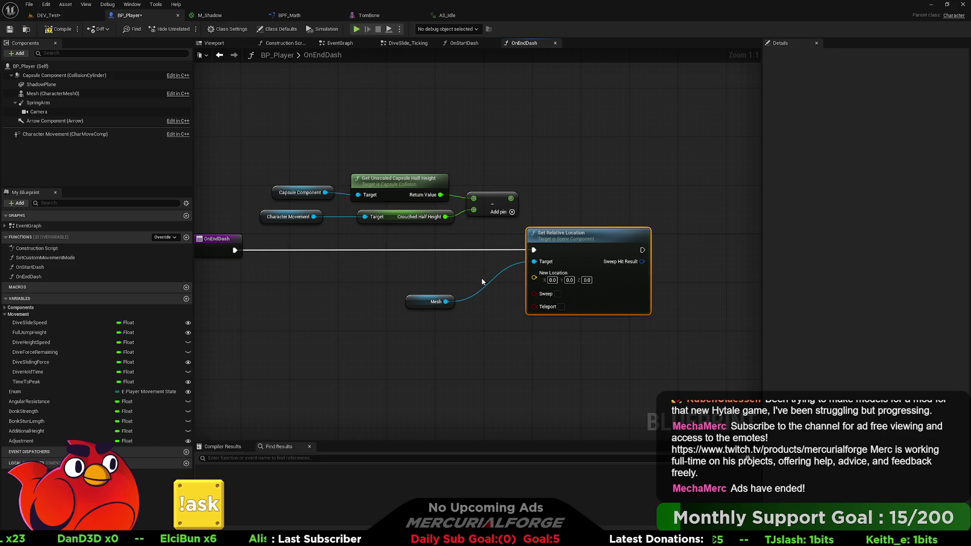
mouse_move(423, 305)
mouse_down()
mouse_move(368, 265)
mouse_move(405, 297)
mouse_up()
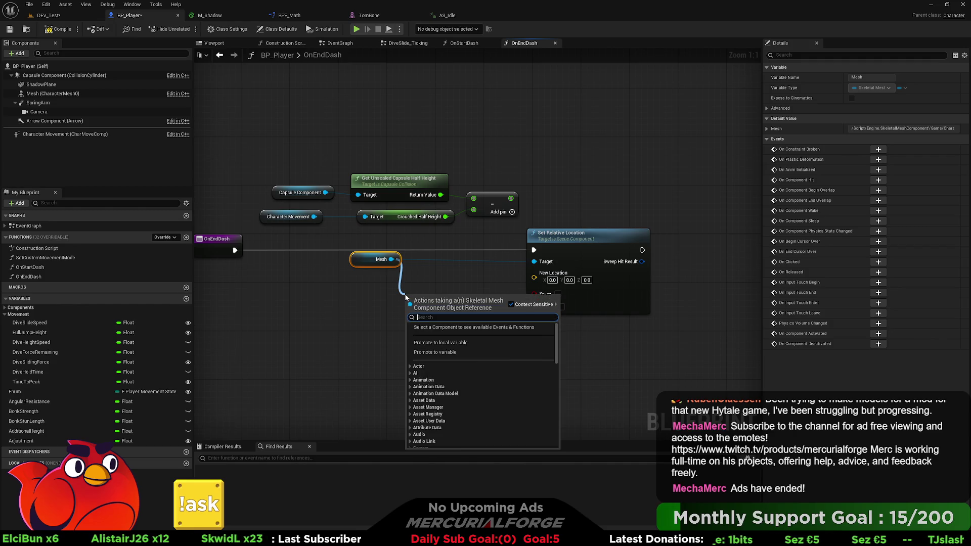
Step: Add Get Relative Location from Mesh and split its output into X, Y and Z
text(ger)
key(BackSpace)
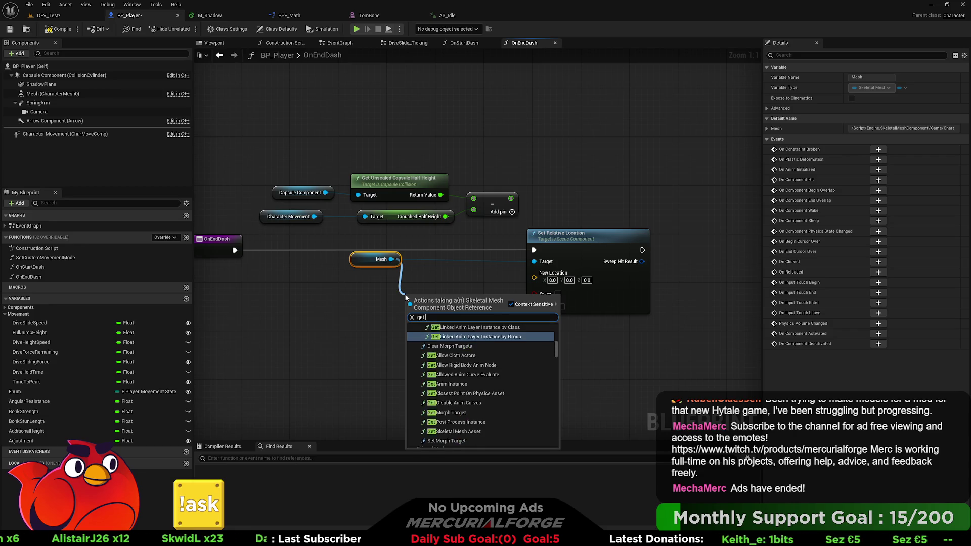
text(t rev)
key(BackSpace)
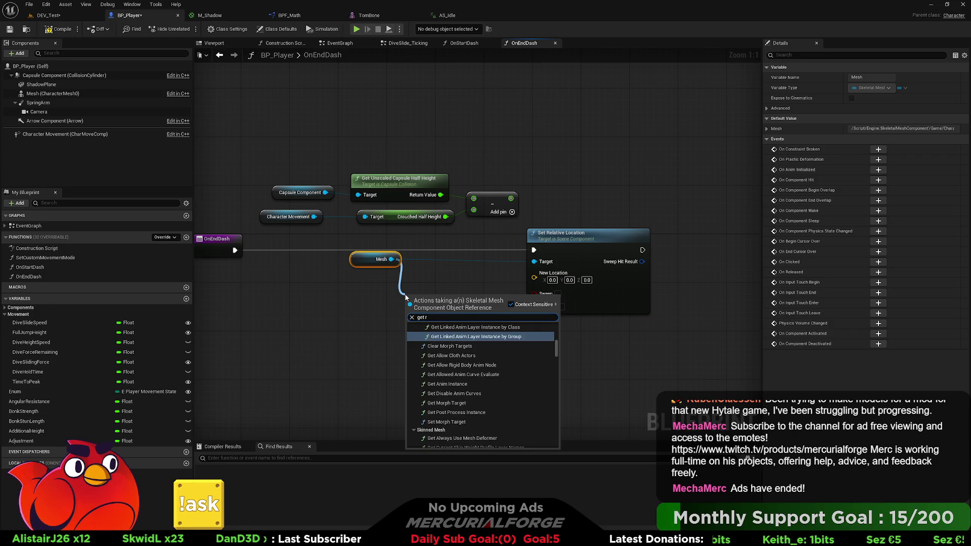
text(lative)
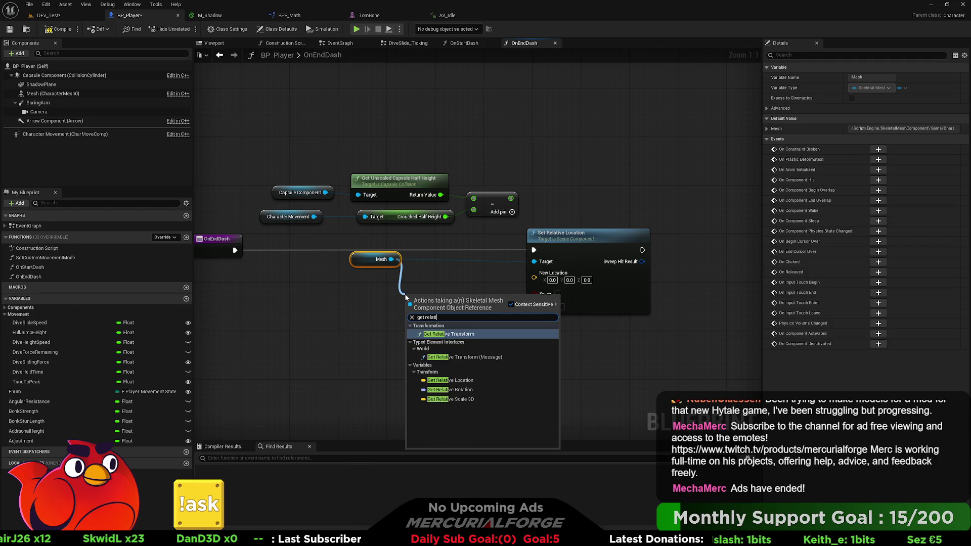
key(Down)
key(Down)
key(Return)
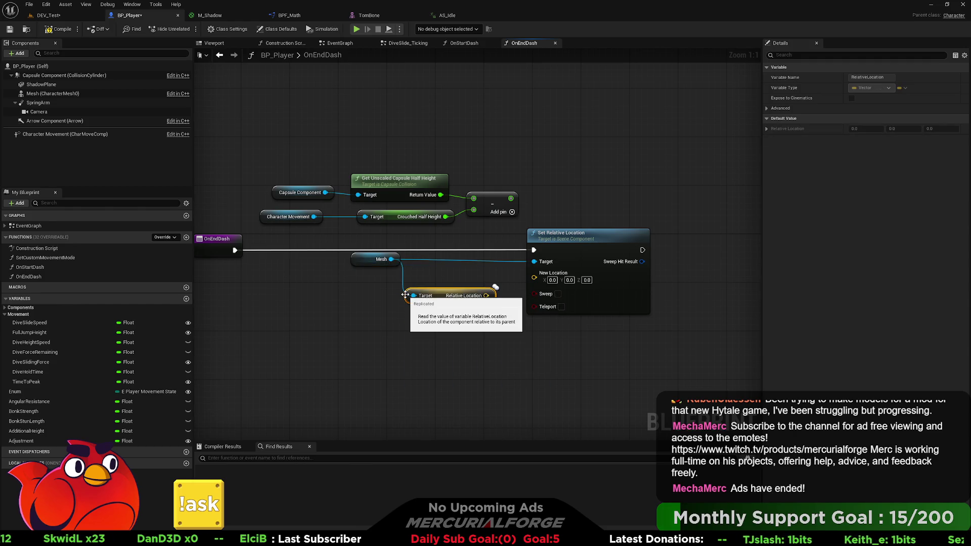
drag(401, 303, 353, 303)
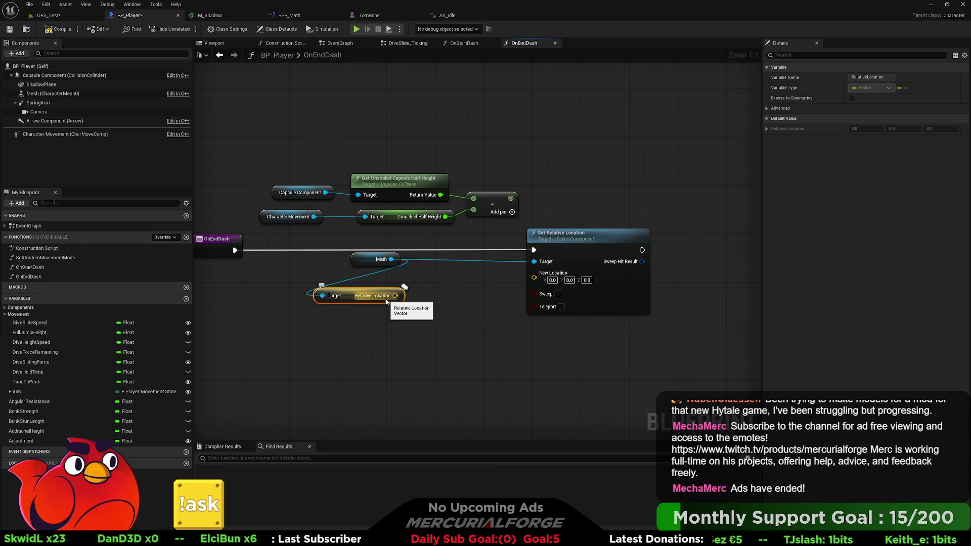
right_click(386, 296)
click(407, 339)
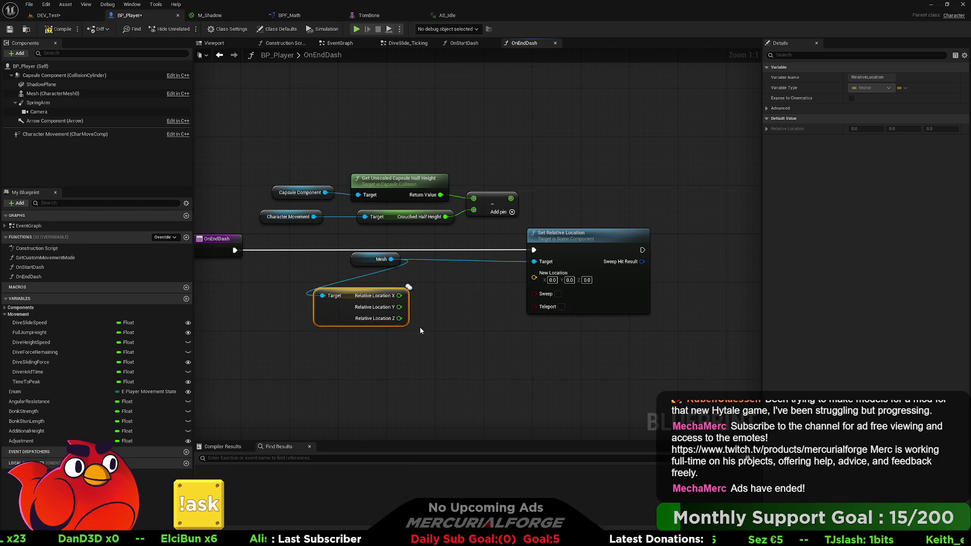
Step: Split Set Relative Location's New Location input into separate X, Y and Z pins
drag(518, 238, 577, 238)
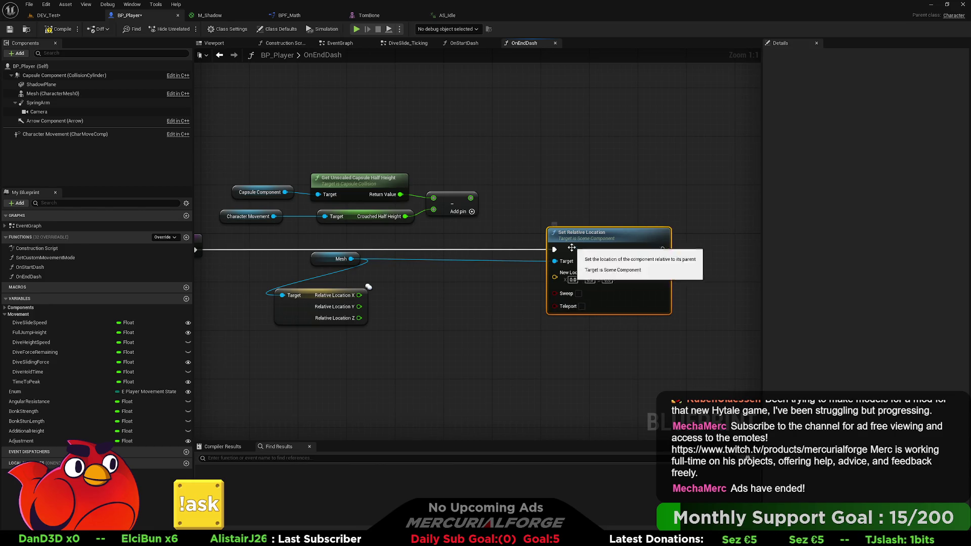
right_click(563, 275)
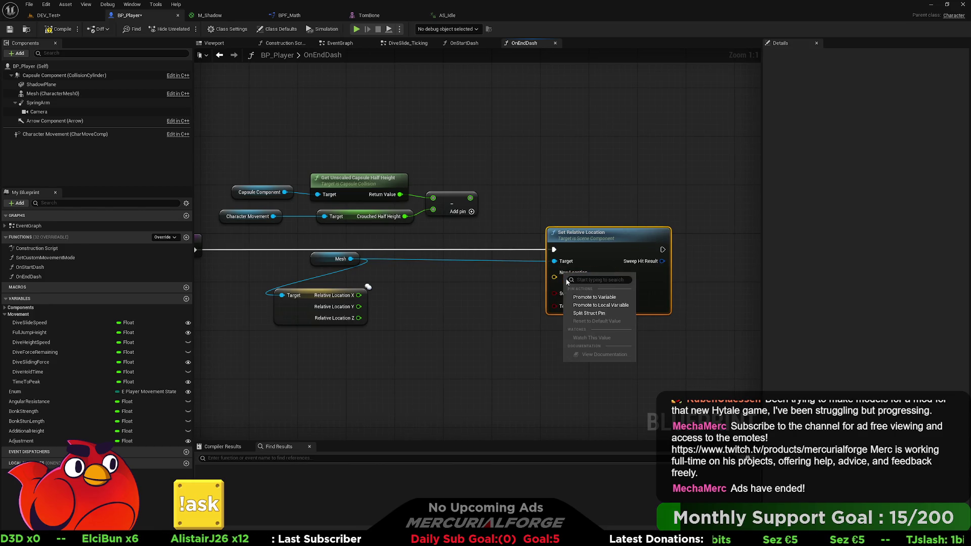
click(576, 313)
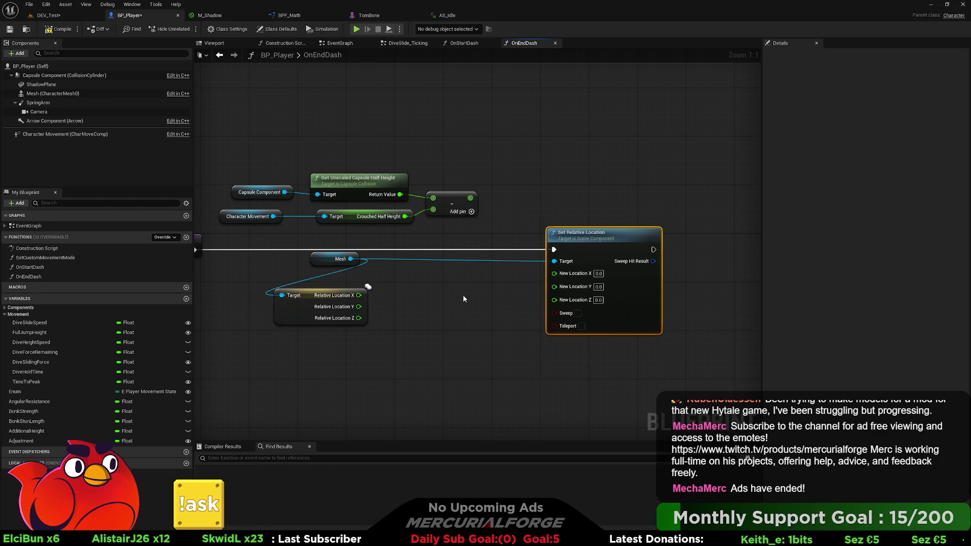
drag(433, 269, 430, 290)
Step: Add the subtraction result to Relative Location Z with an Add node for New Location Z
text(add)
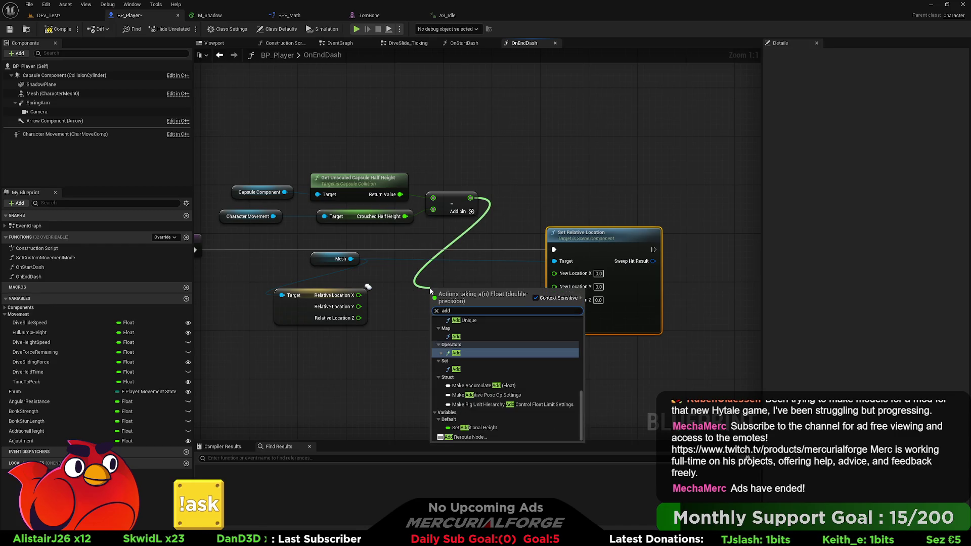
key(Return)
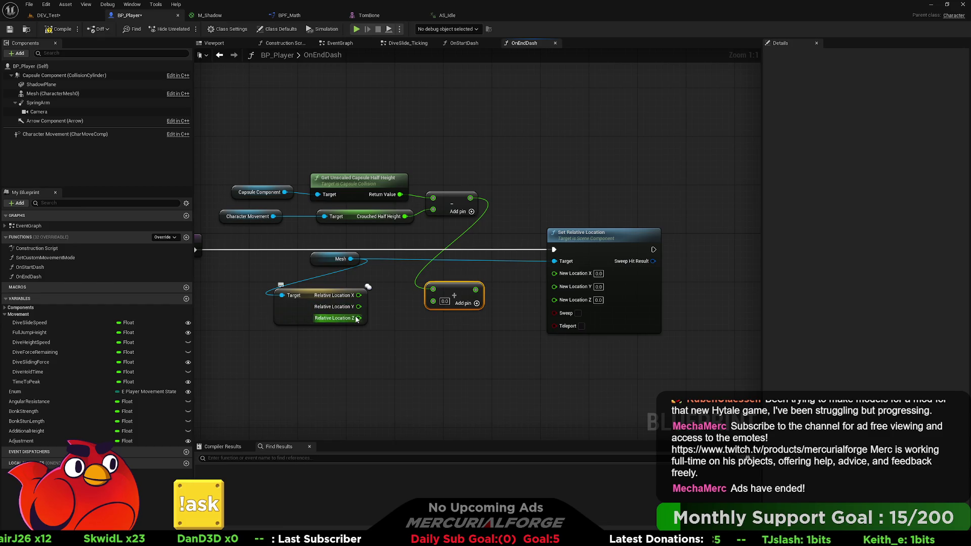
mouse_move(359, 318)
mouse_down()
mouse_move(483, 289)
mouse_move(555, 299)
mouse_up()
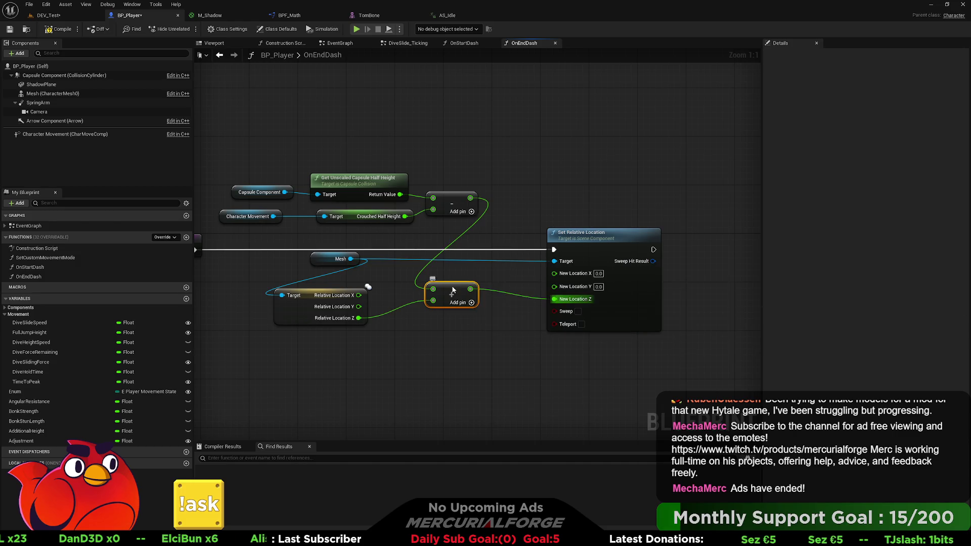
drag(454, 286, 478, 292)
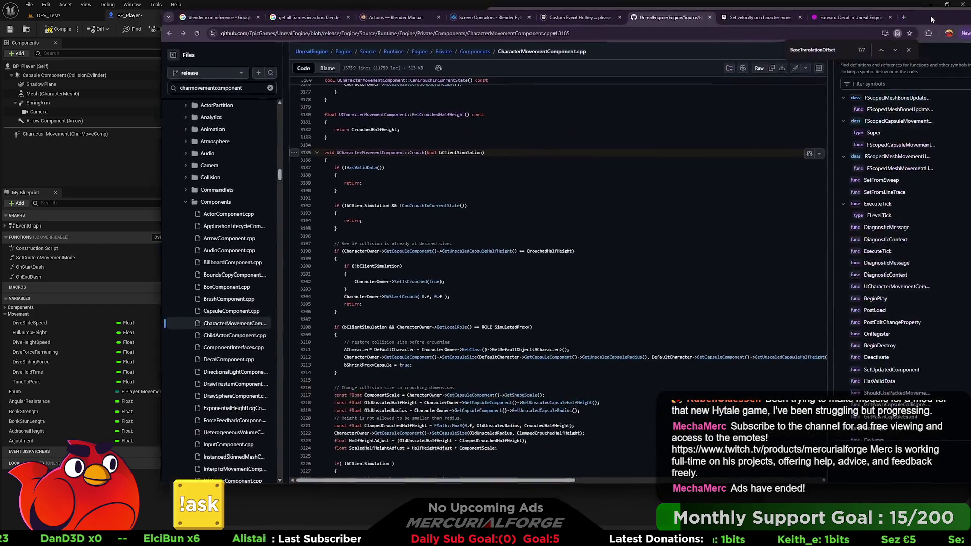
drag(930, 15, 902, 35)
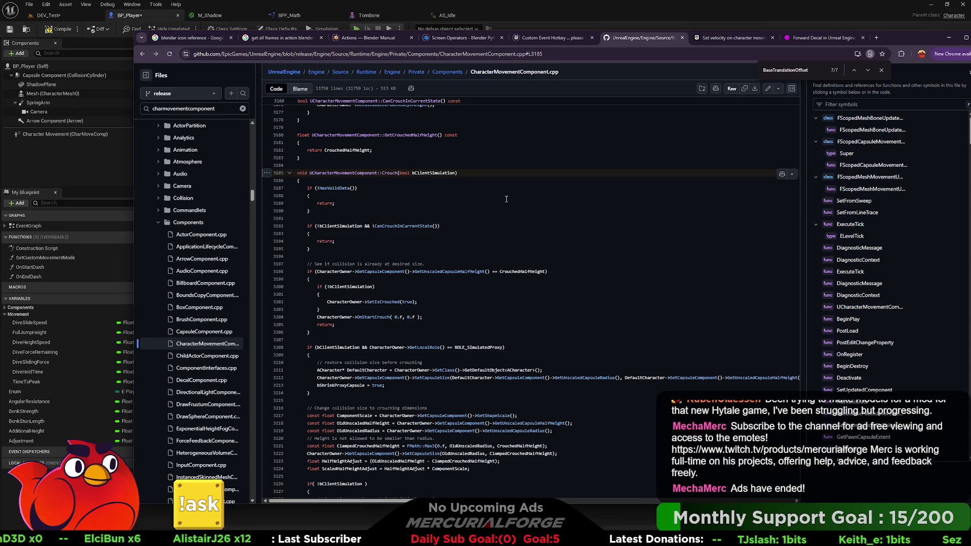
Step: Step through the BaseTranslationOffset matches in CharacterMovementComponent.cpp
click(866, 70)
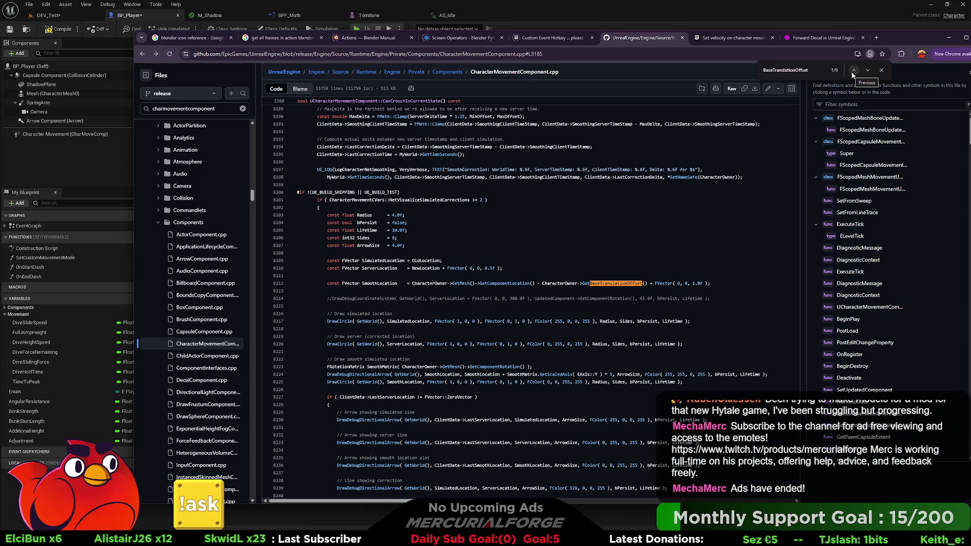
click(852, 71)
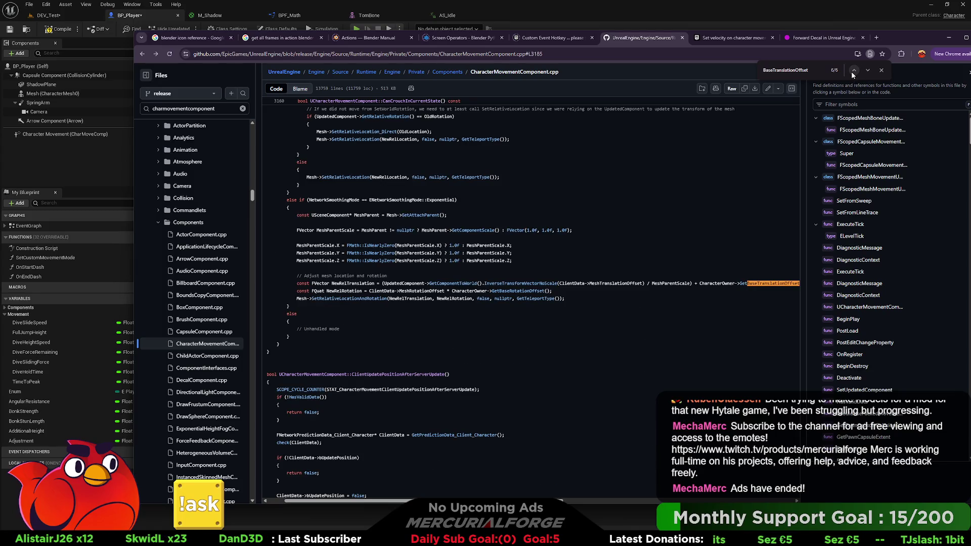
click(850, 71)
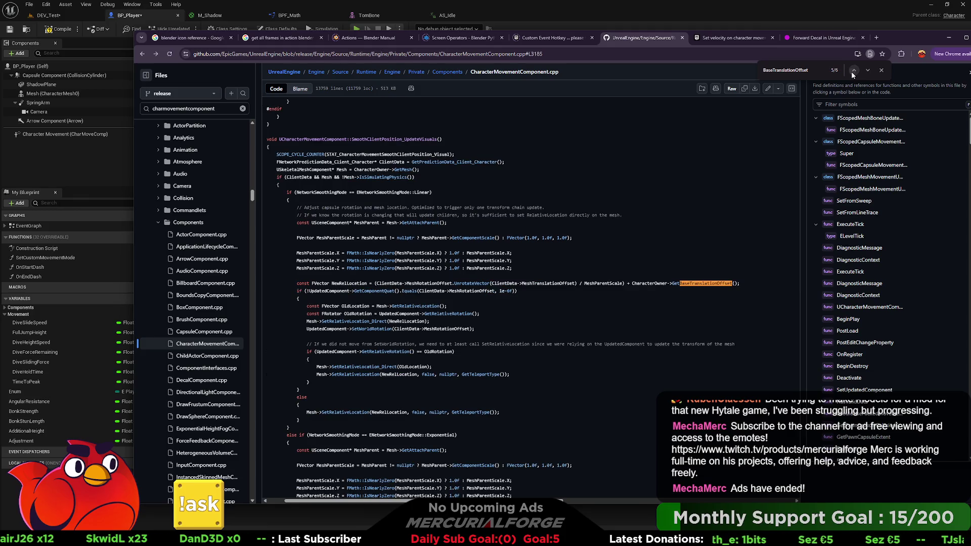
click(851, 71)
click(851, 72)
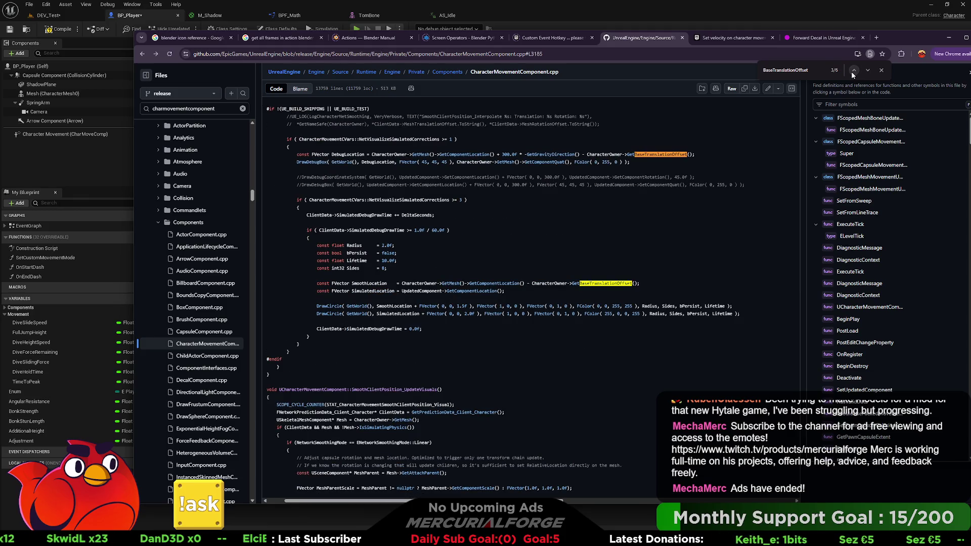
click(851, 71)
click(851, 71)
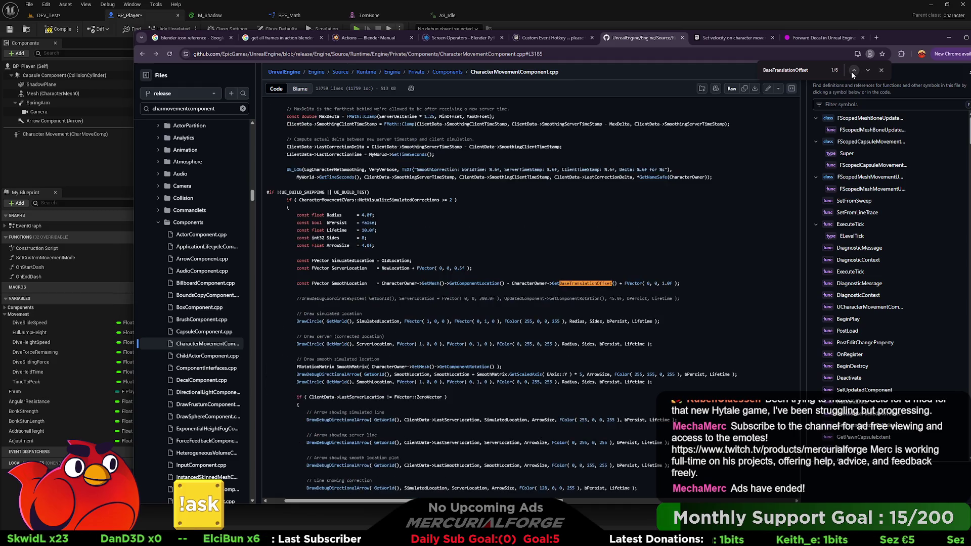
click(851, 71)
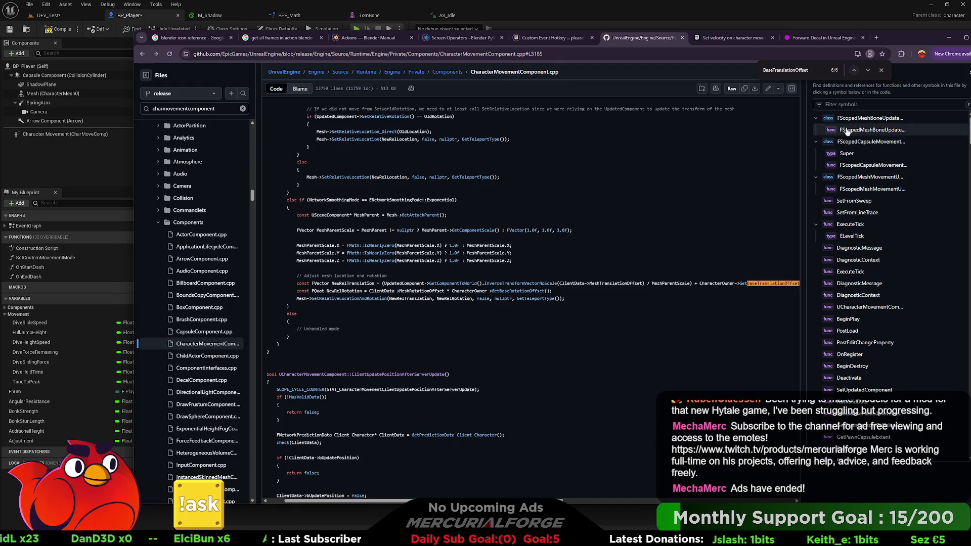
Step: Filter symbols for 'crouch', read through the Crouch function, and look up MoveComponent
click(856, 104)
text(crouch)
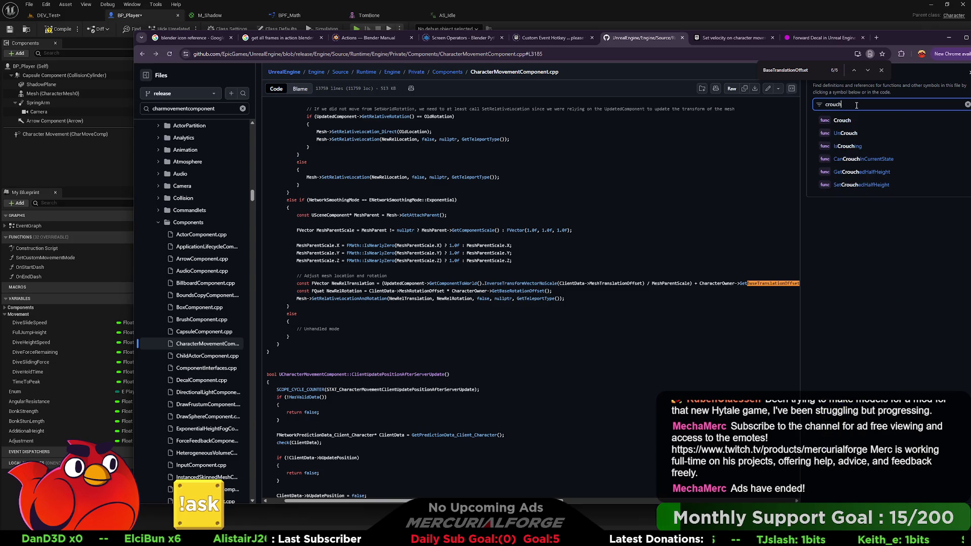
click(859, 120)
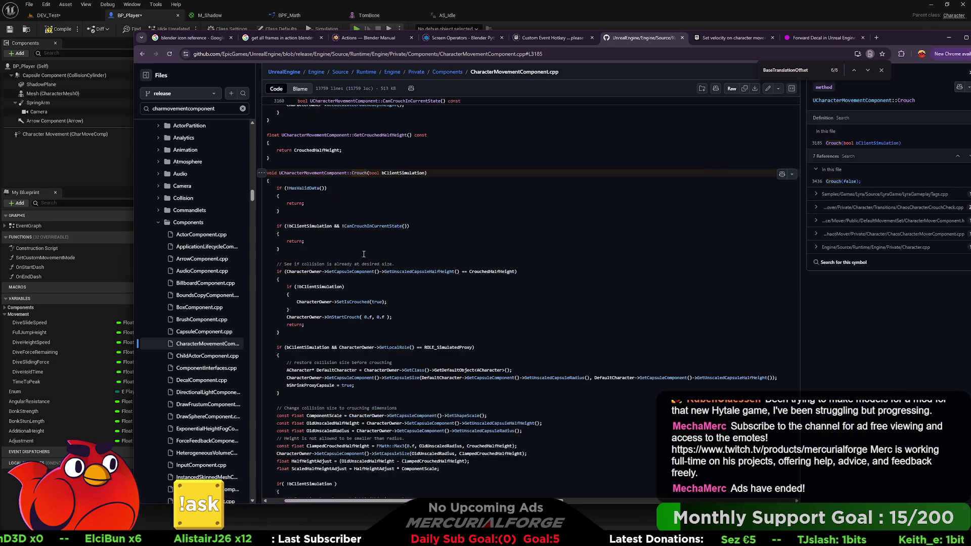
scroll(372, 249, down, 1)
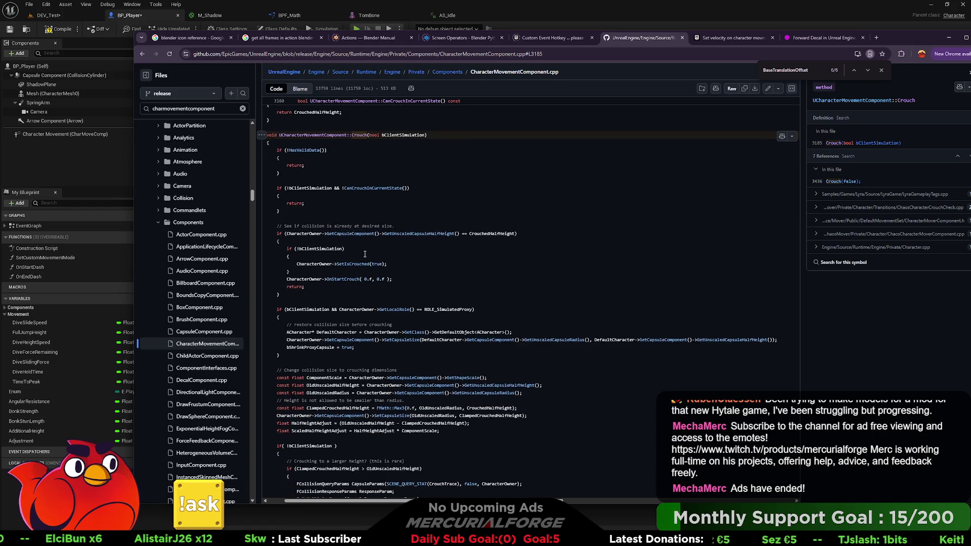
scroll(360, 255, down, 3)
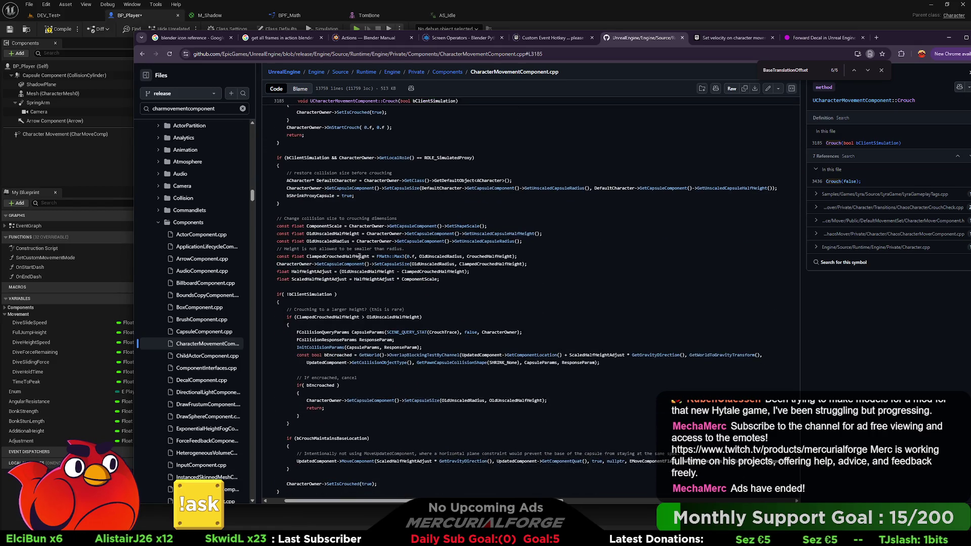
scroll(359, 256, down, 2)
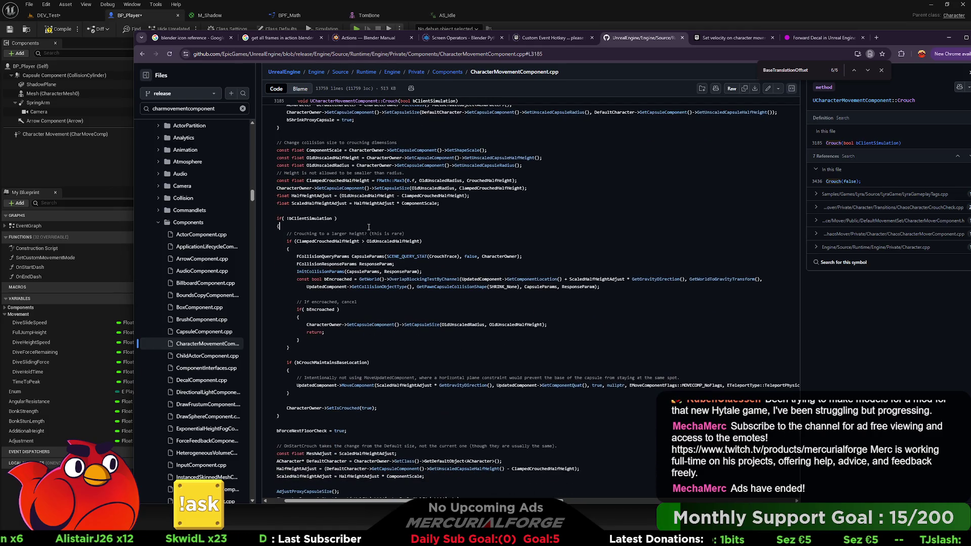
scroll(369, 227, down, 1)
scroll(329, 283, up, 7)
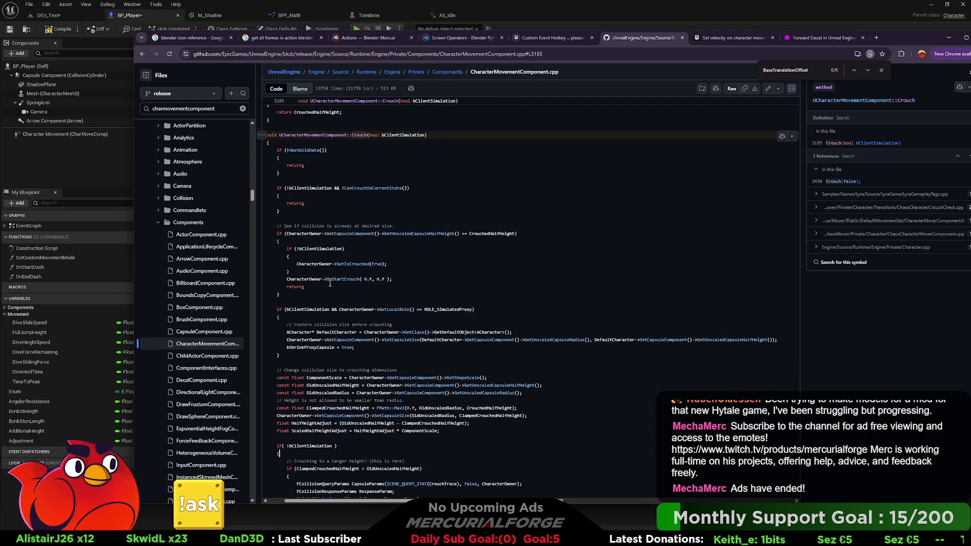
scroll(329, 284, down, 3)
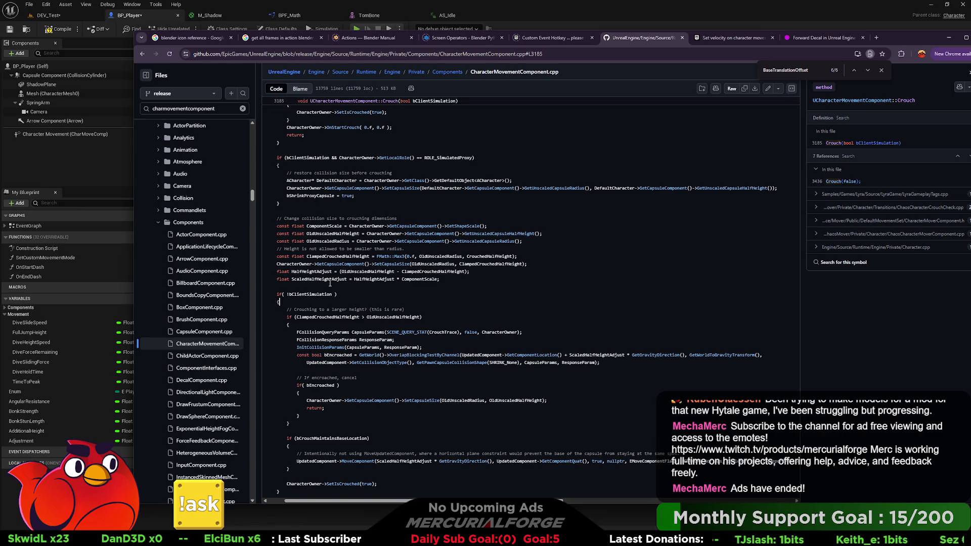
scroll(330, 284, down, 2)
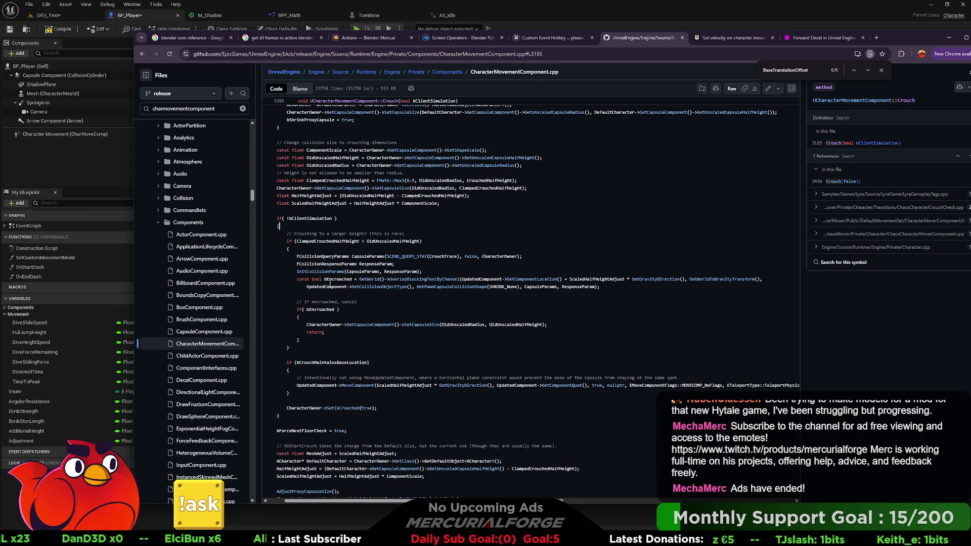
scroll(329, 283, down, 2)
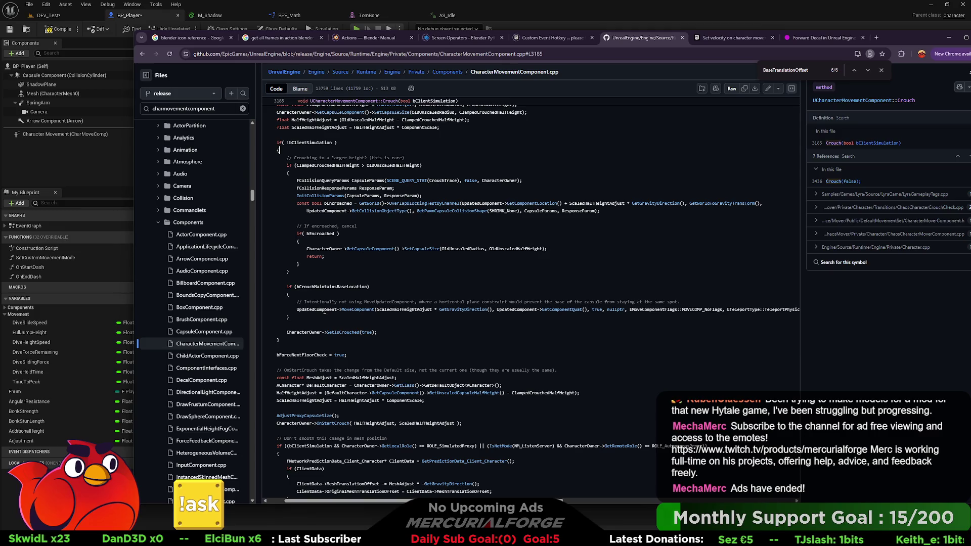
scroll(324, 311, up, 3)
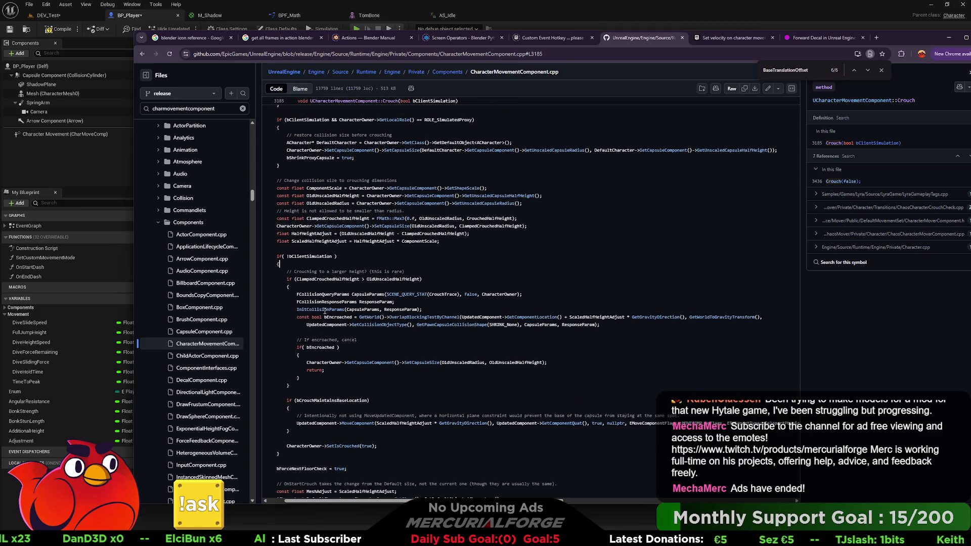
scroll(325, 311, up, 4)
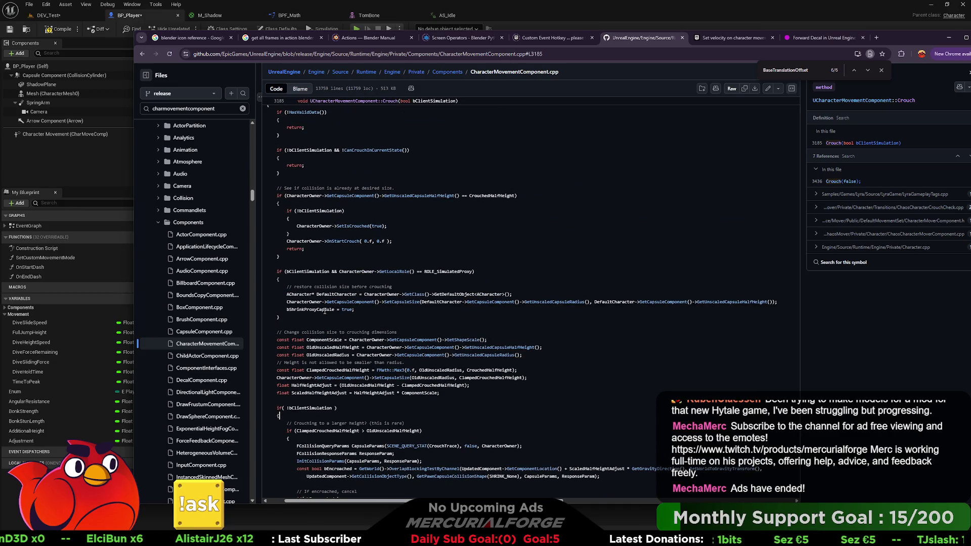
scroll(324, 311, up, 4)
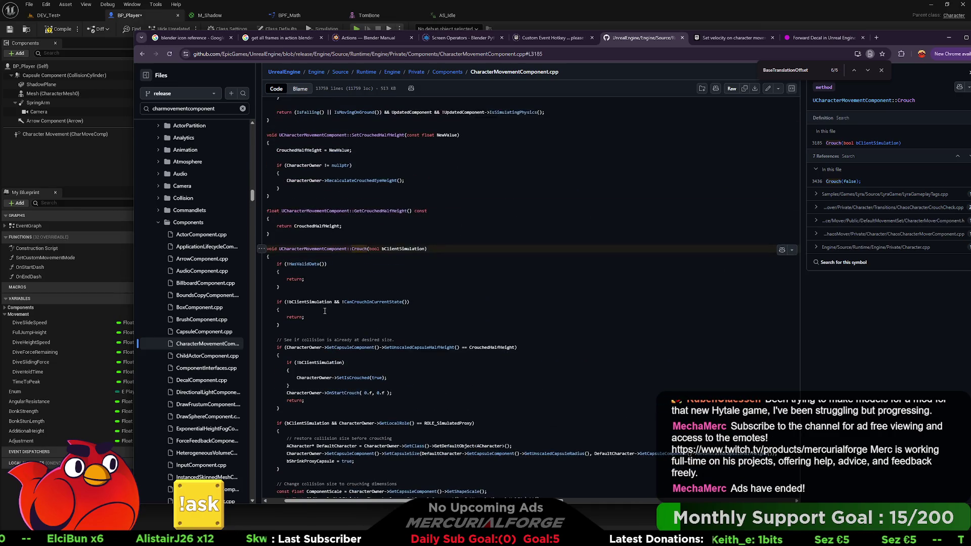
scroll(325, 311, down, 5)
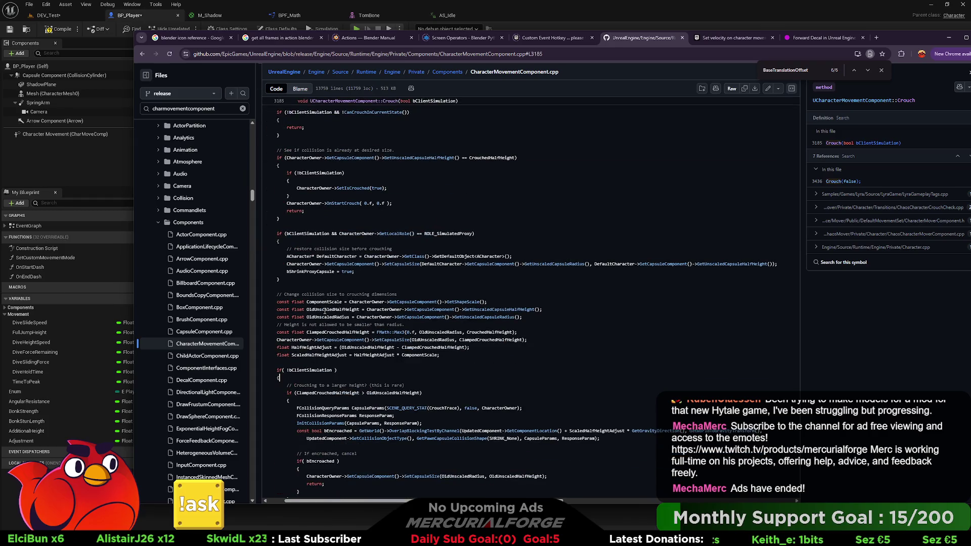
scroll(324, 311, down, 4)
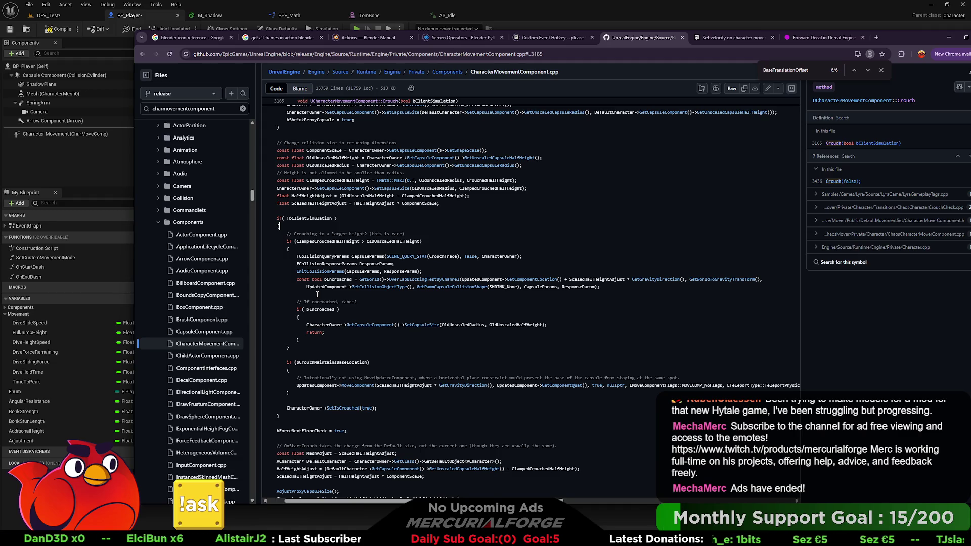
scroll(316, 294, down, 3)
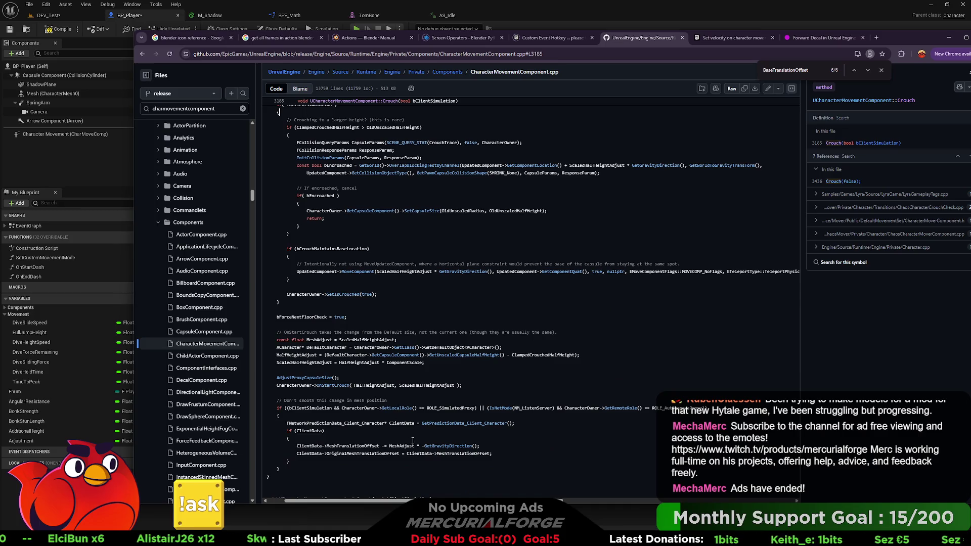
scroll(478, 494, right, 1)
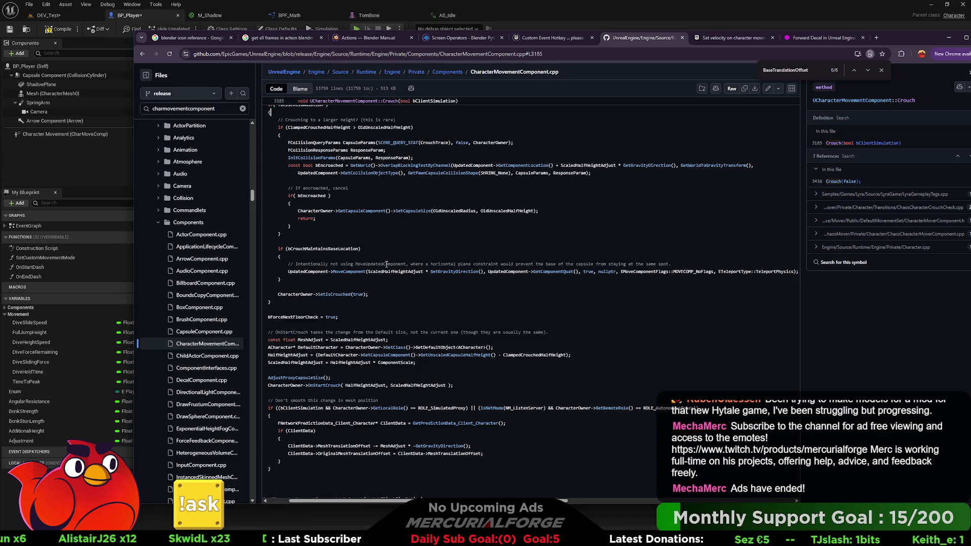
click(351, 271)
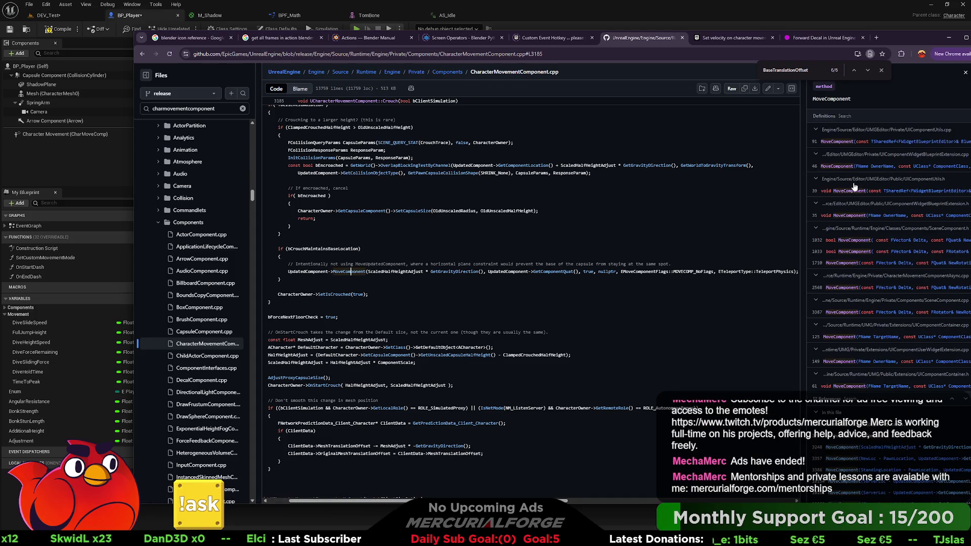
Step: Scroll through MoveComponent's definitions and references, then move the browser aside
drag(893, 38, 862, 38)
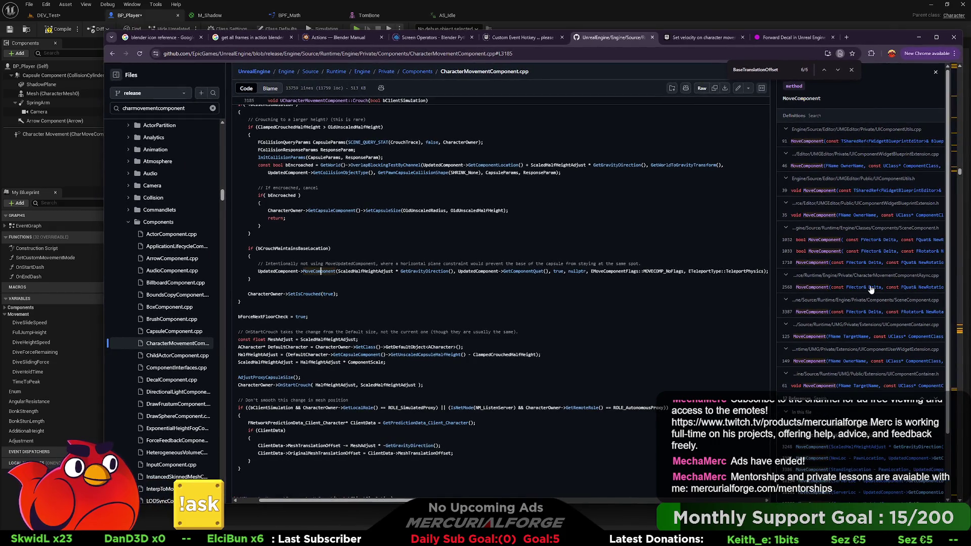
scroll(853, 303, down, 1)
scroll(853, 302, down, 1)
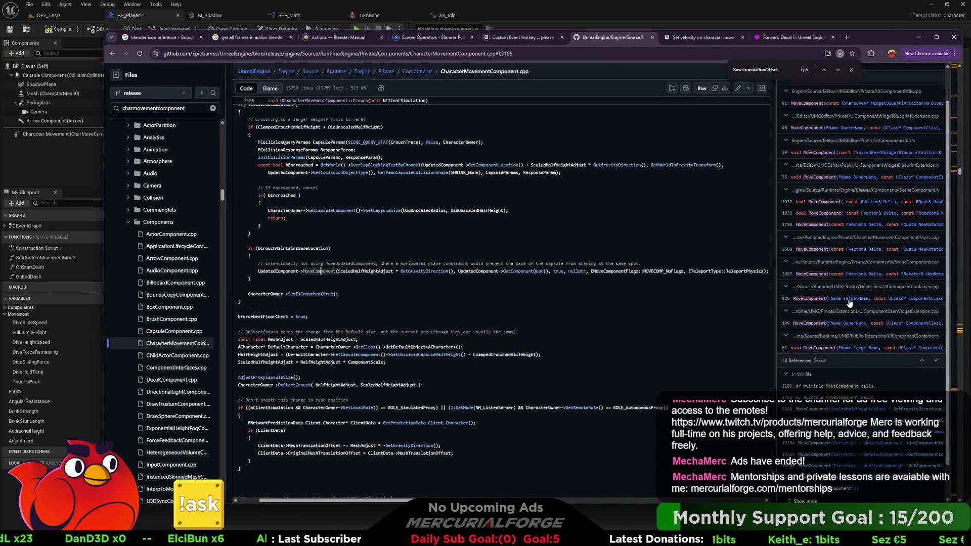
scroll(850, 304, down, 1)
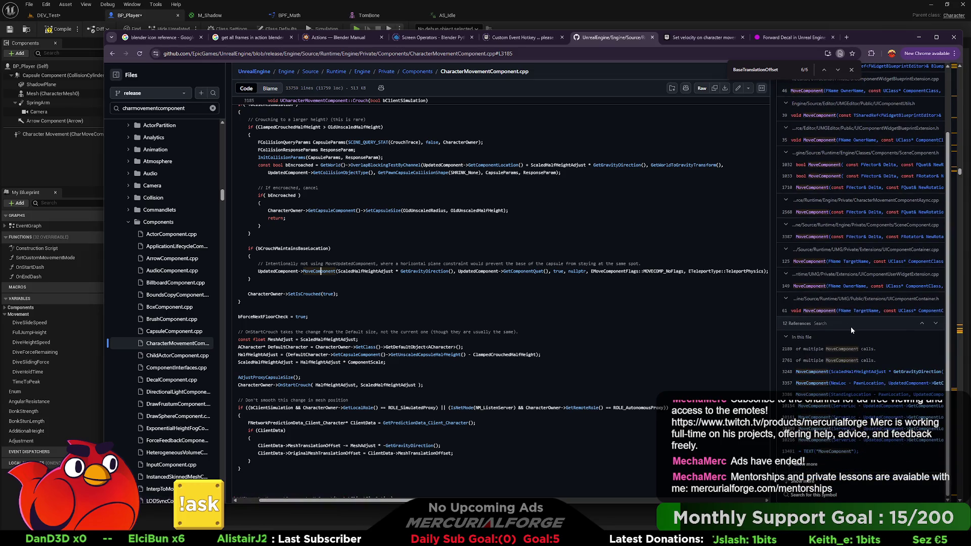
scroll(850, 327, up, 1)
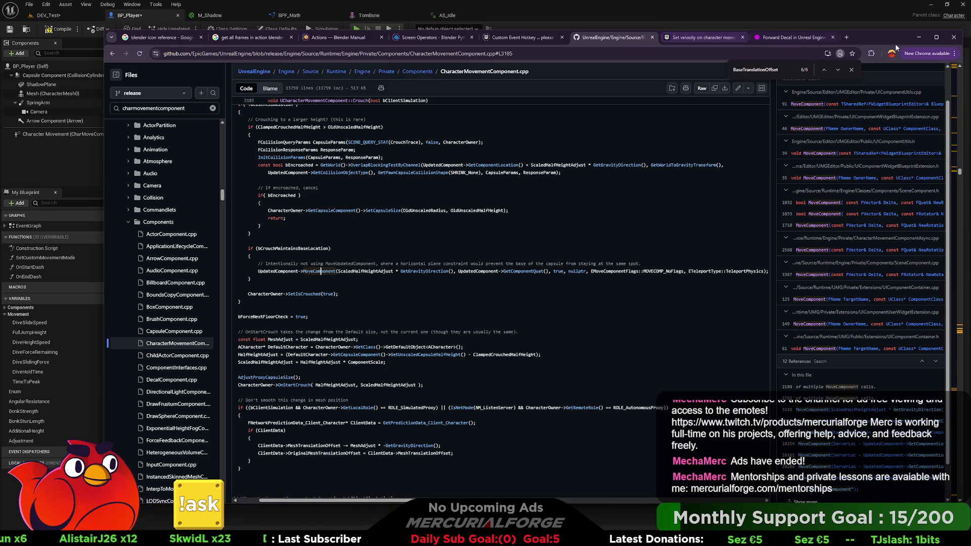
drag(875, 37, 970, 33)
Step: Browse the 'move componen' action results in OnEndDash and dismiss the menu without adding a node
click(367, 286)
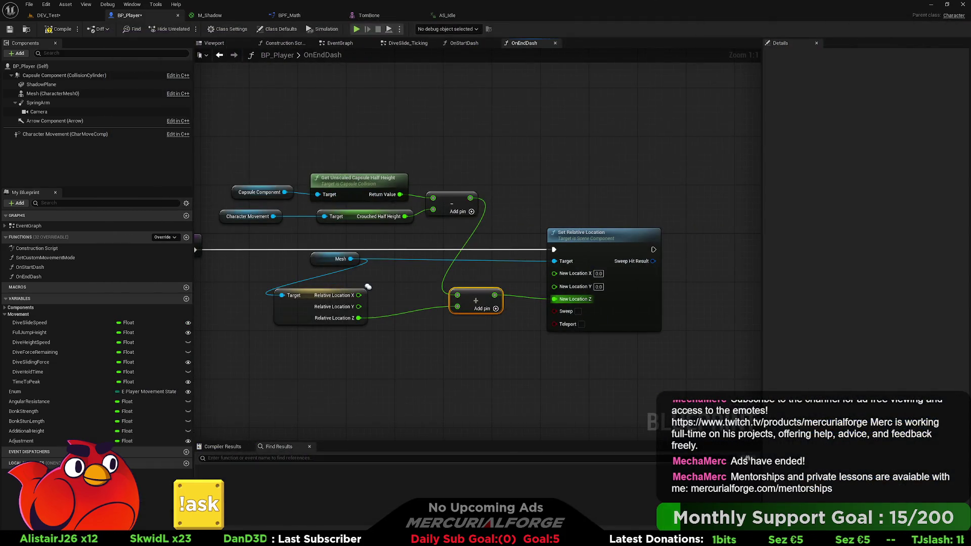
right_click(563, 173)
text(move)
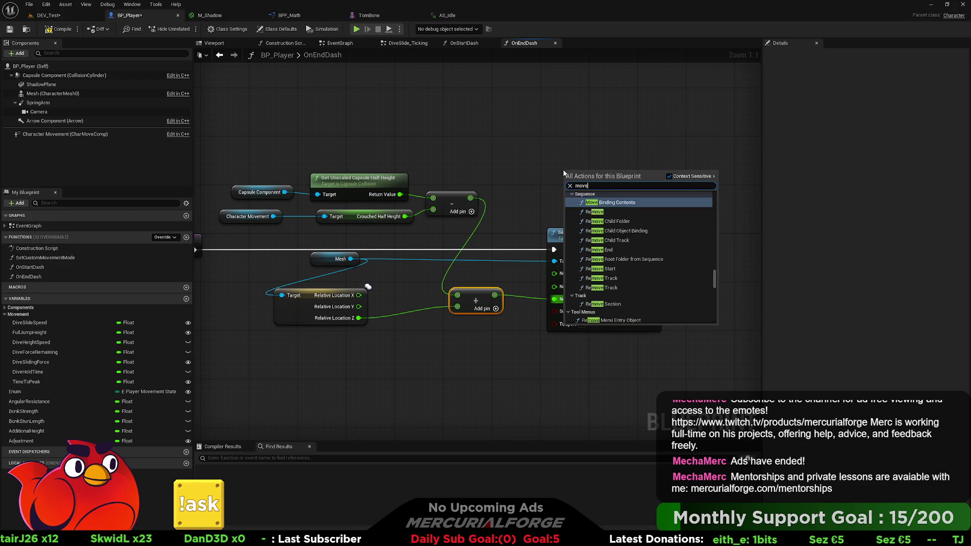
text( compo)
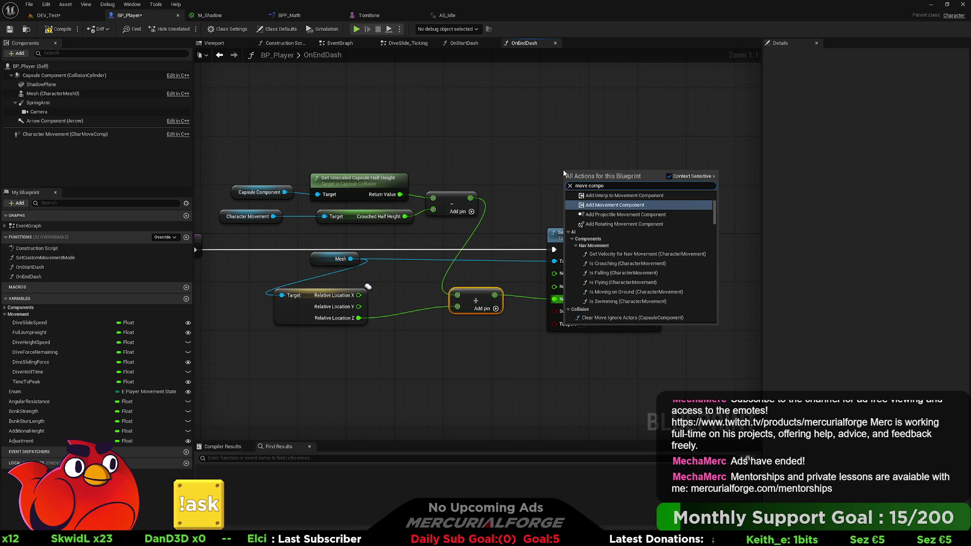
text(nent)
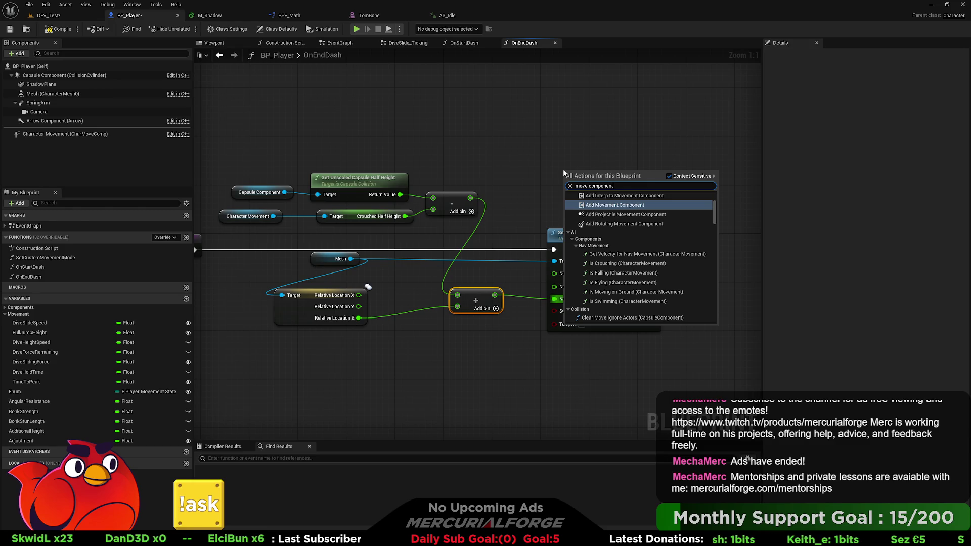
scroll(652, 248, up, 4)
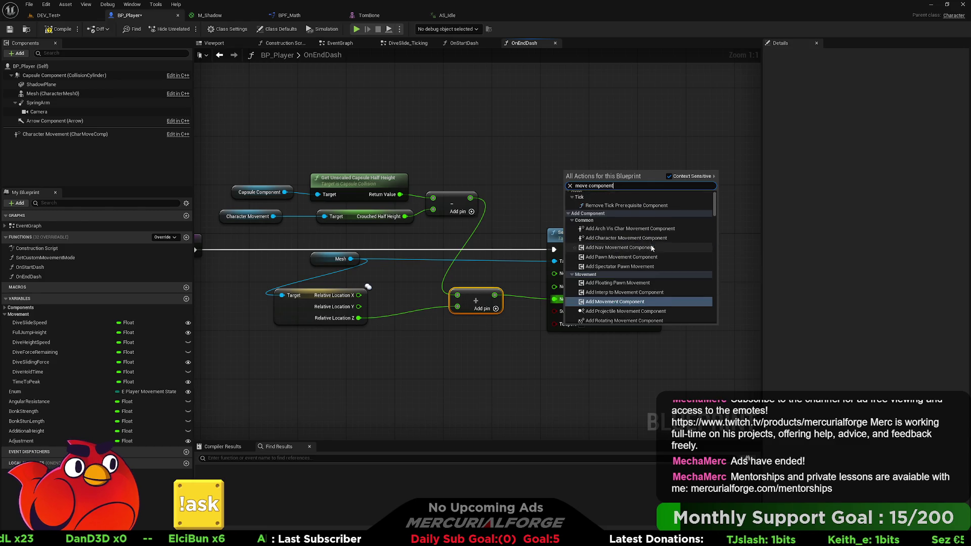
scroll(653, 249, down, 5)
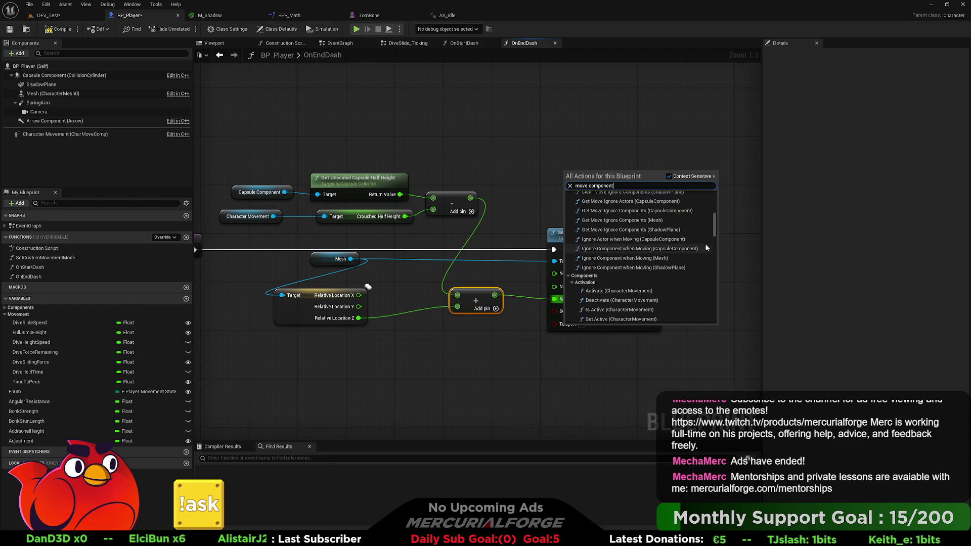
drag(714, 227, 713, 316)
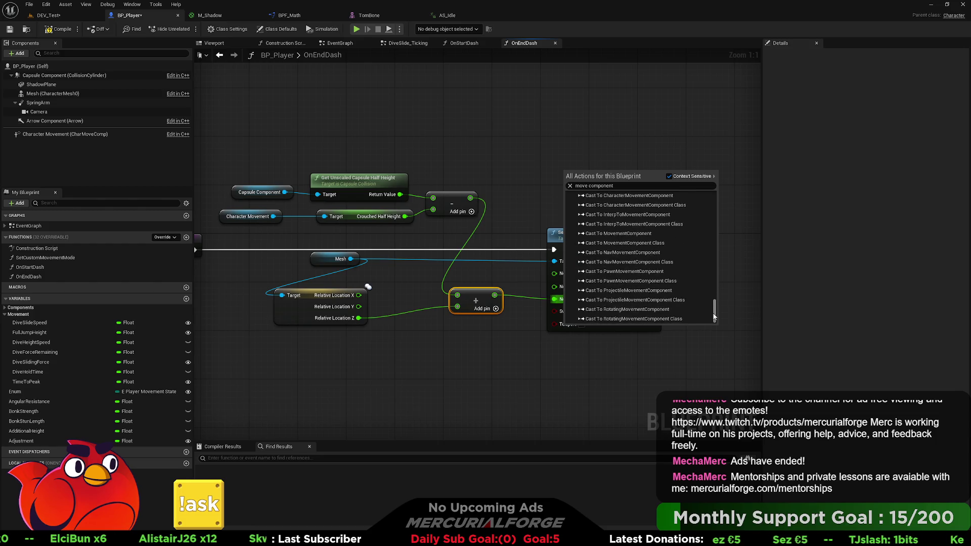
scroll(657, 263, up, 5)
click(390, 138)
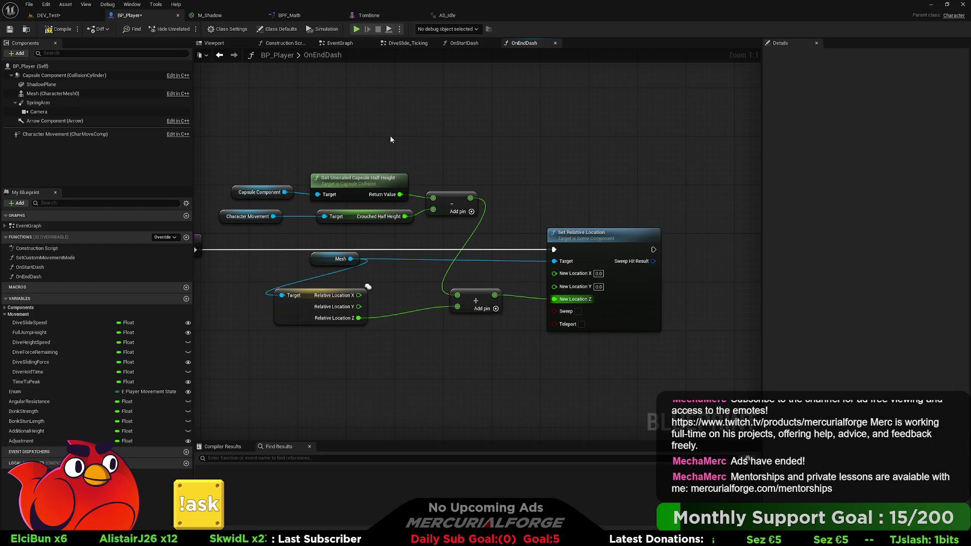
drag(65, 75, 519, 145)
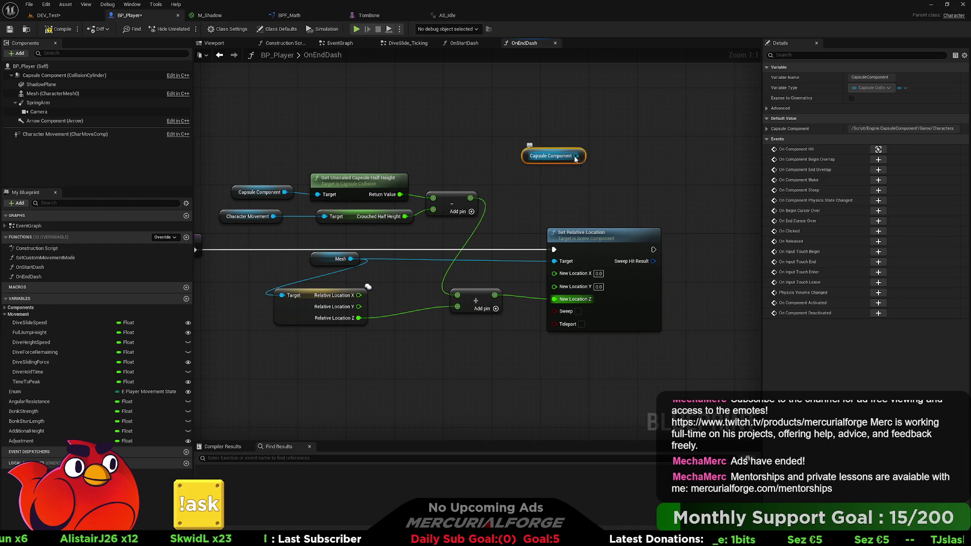
drag(575, 155, 626, 161)
text(move)
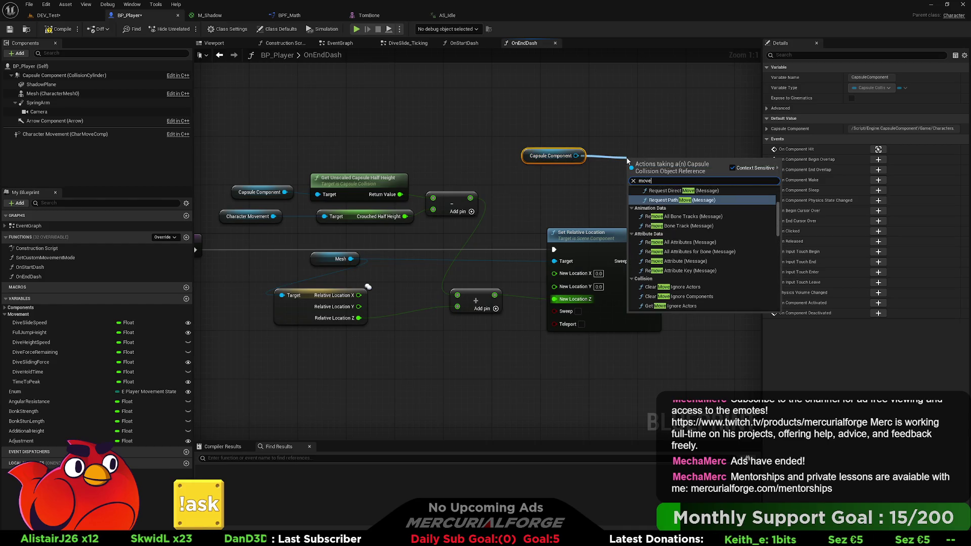
text( comp)
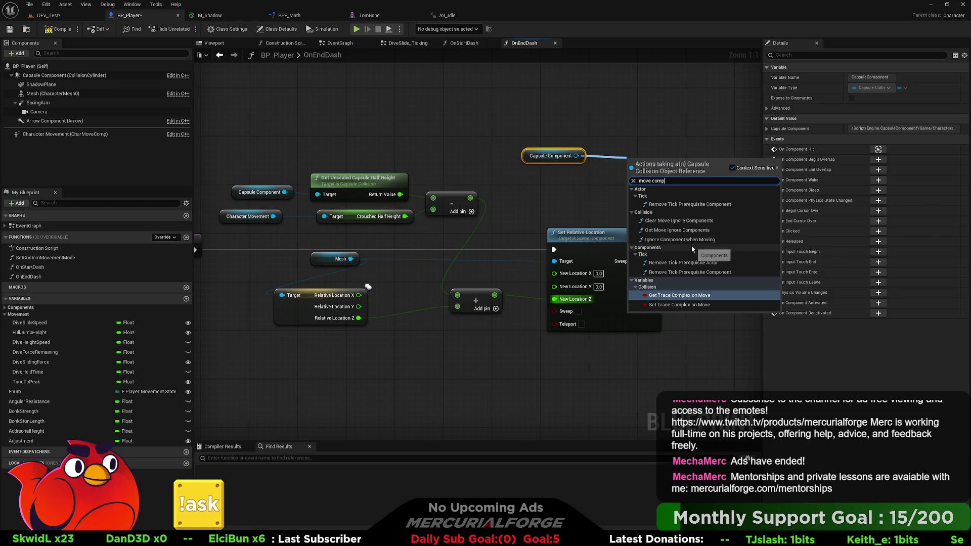
click(579, 183)
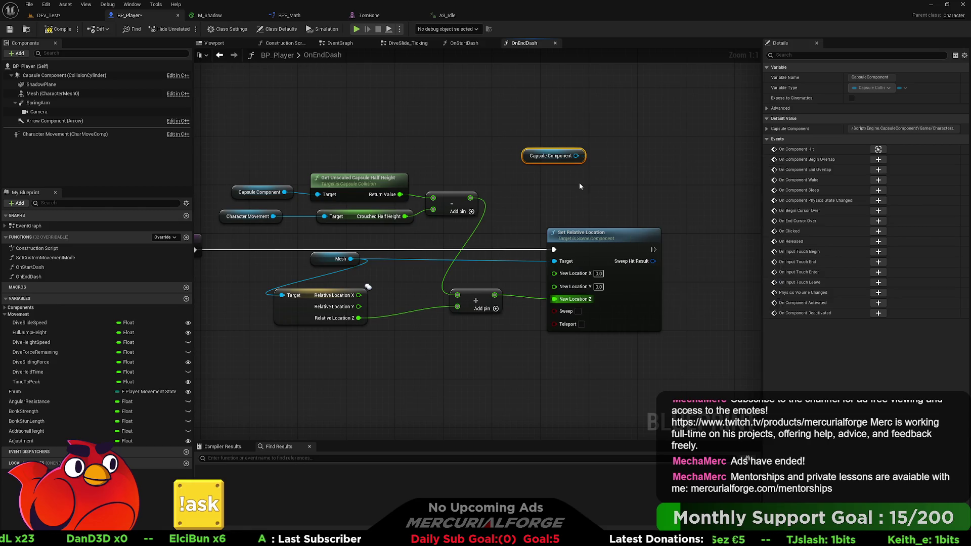
click(555, 144)
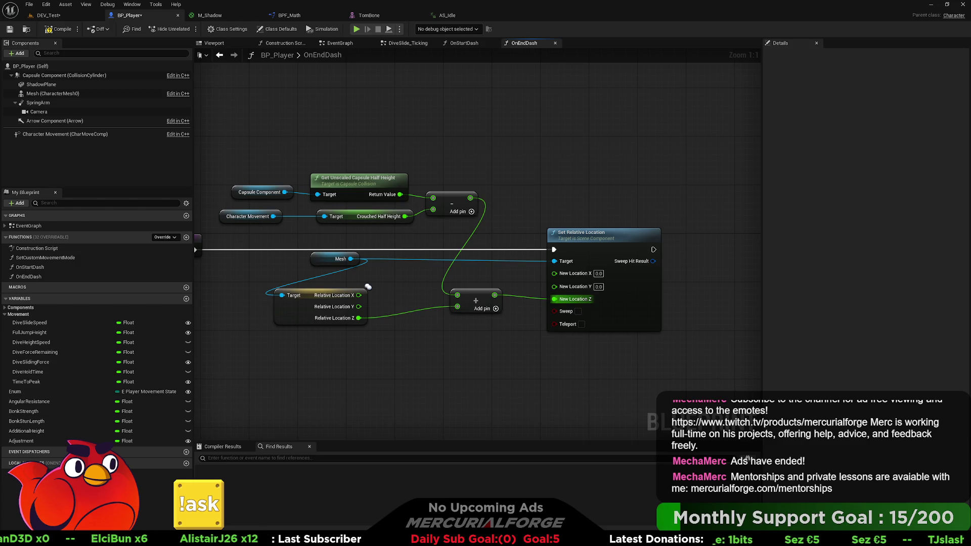
right_click(563, 175)
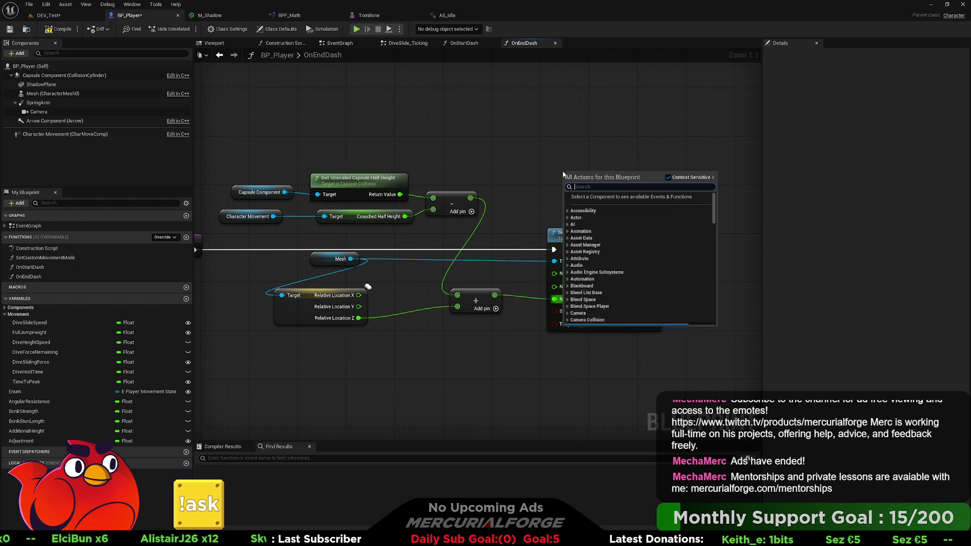
Step: Search 'move comp' and place a Get Movement Component node above Set Relative Location
text(move component)
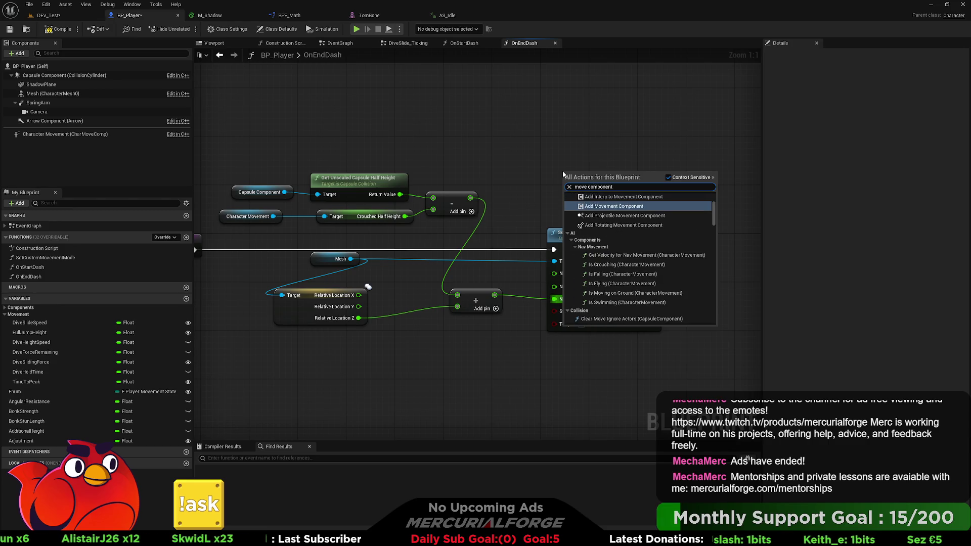
mouse_move(711, 211)
mouse_down()
mouse_move(714, 195)
mouse_move(713, 310)
mouse_move(715, 292)
mouse_up()
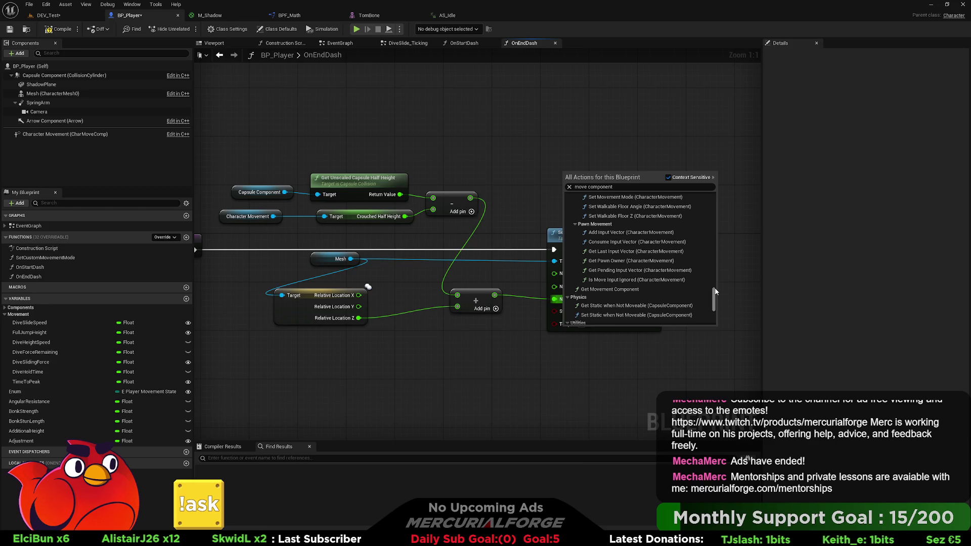
click(597, 290)
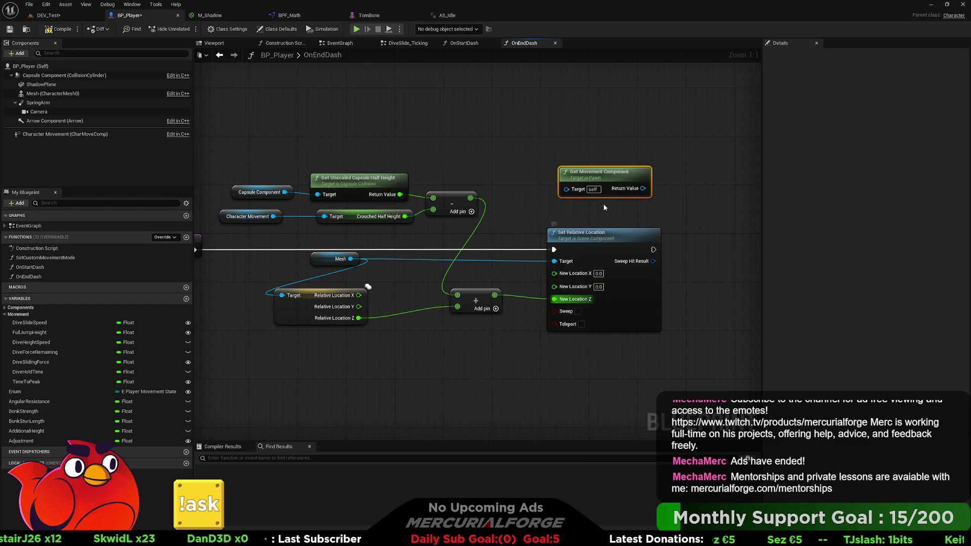
Step: Delete the Get Movement Component node from OnEndDash, leaving the Set Relative Location chain intact
mouse_move(636, 188)
mouse_down()
mouse_move(516, 158)
mouse_move(565, 159)
mouse_up()
text(move)
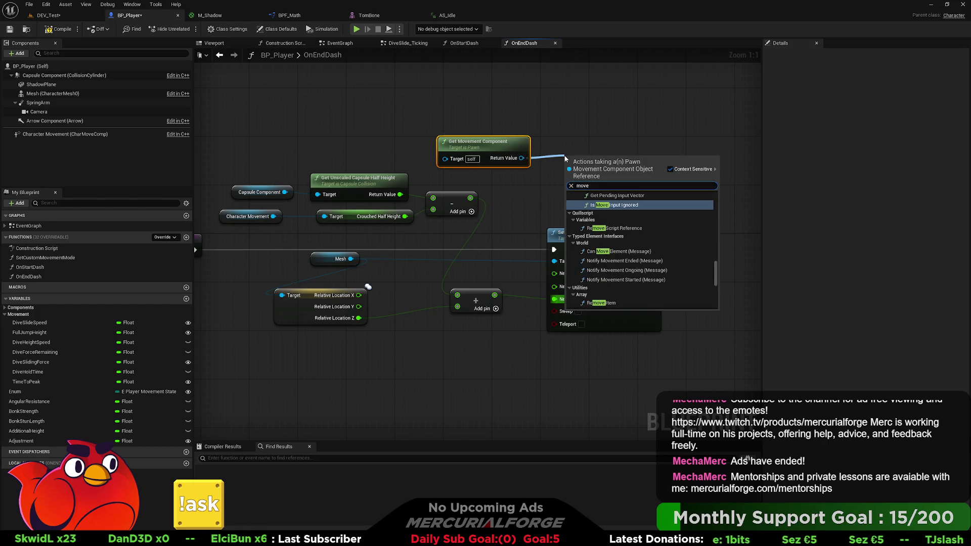
text( component)
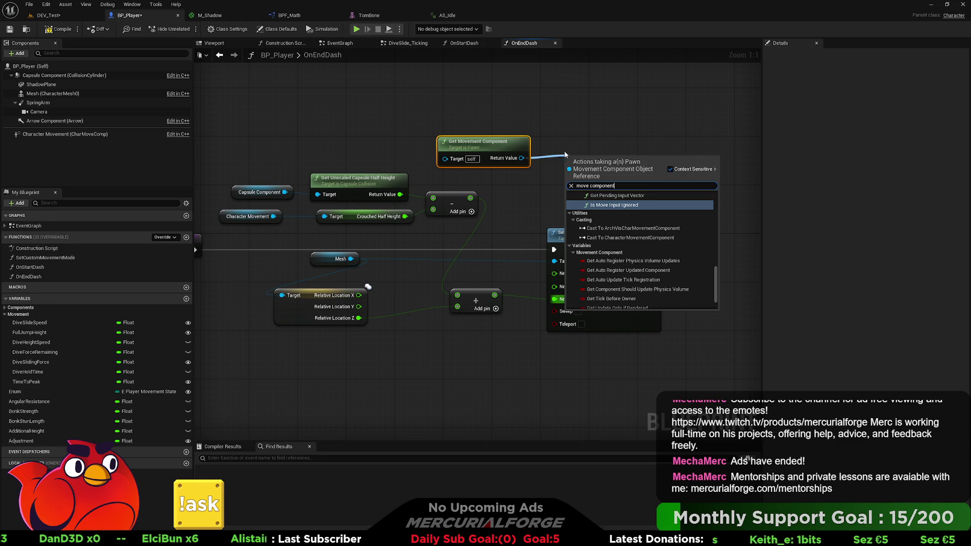
key(Escape)
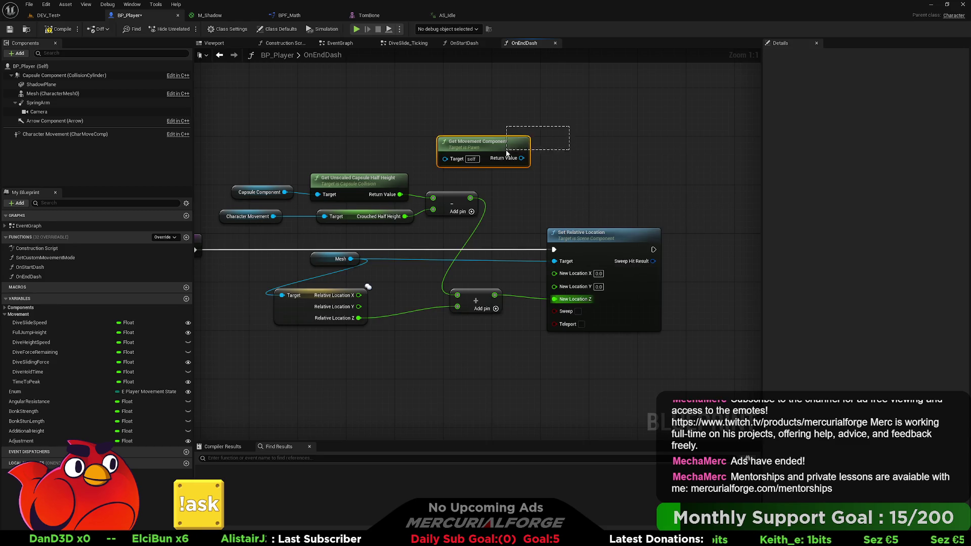
key(Delete)
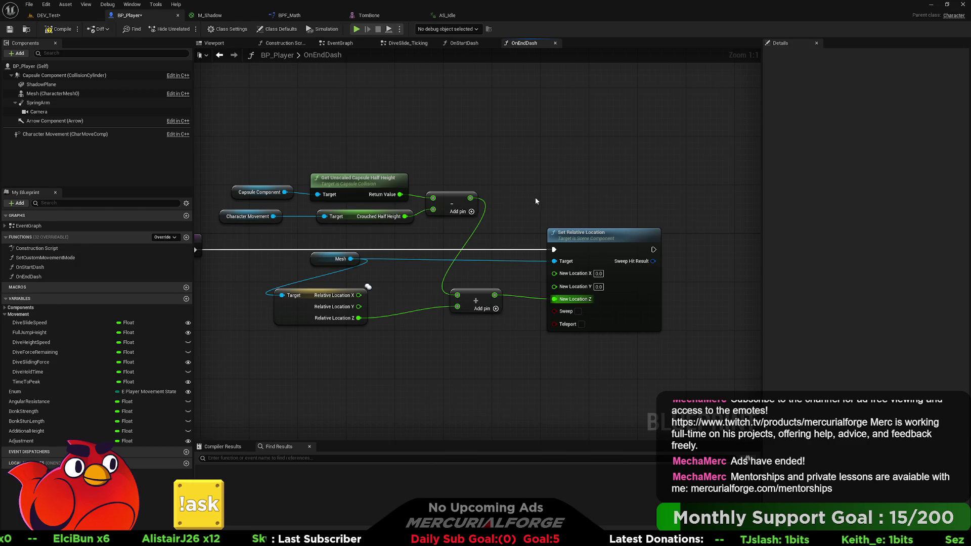
mouse_move(536, 201)
mouse_down()
mouse_move(652, 195)
mouse_move(646, 178)
mouse_up()
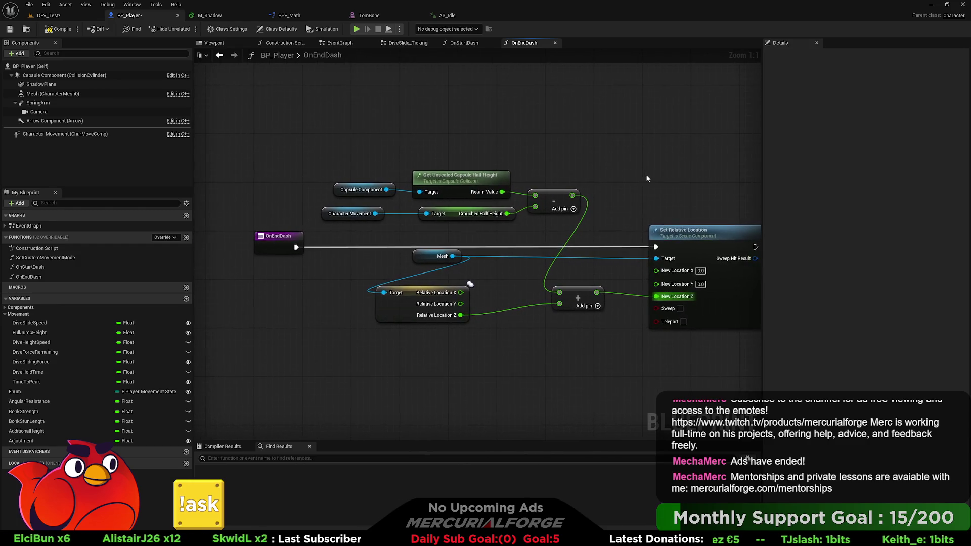
Step: Move the half-height and mesh-offset nodes from OnEndDash into OnStartDash, wiring its entry to Set Relative Location
mouse_move(685, 125)
mouse_down()
mouse_move(326, 347)
mouse_move(338, 330)
mouse_up()
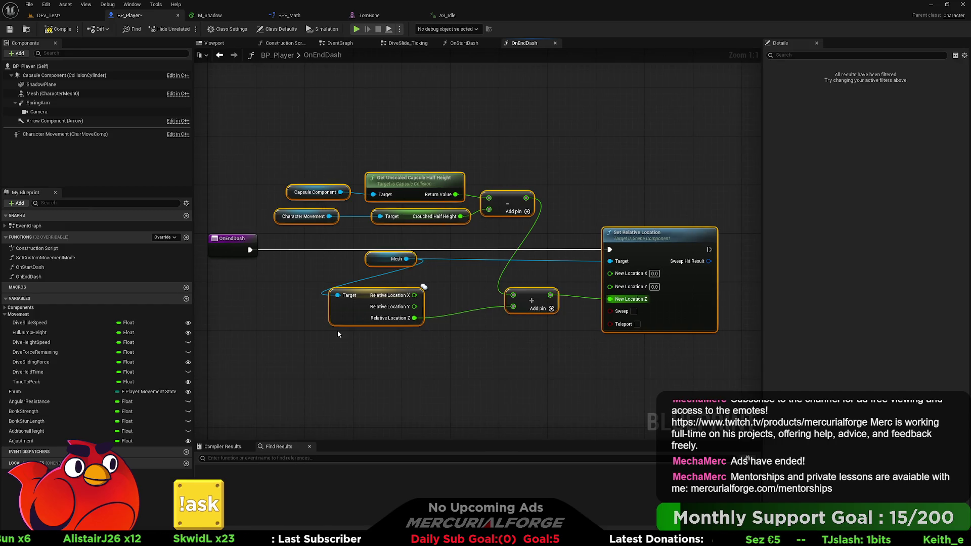
key(Delete)
double_click(30, 267)
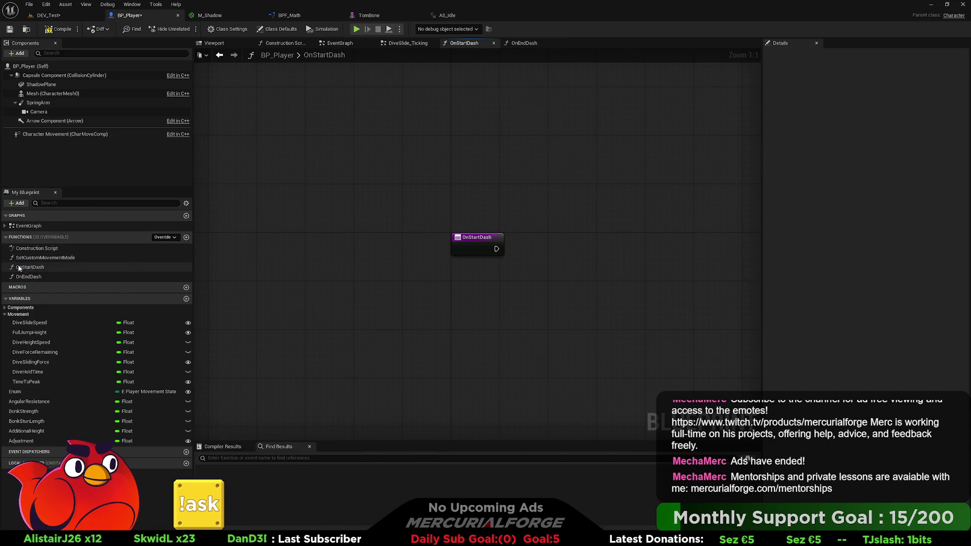
key(ctrl+v)
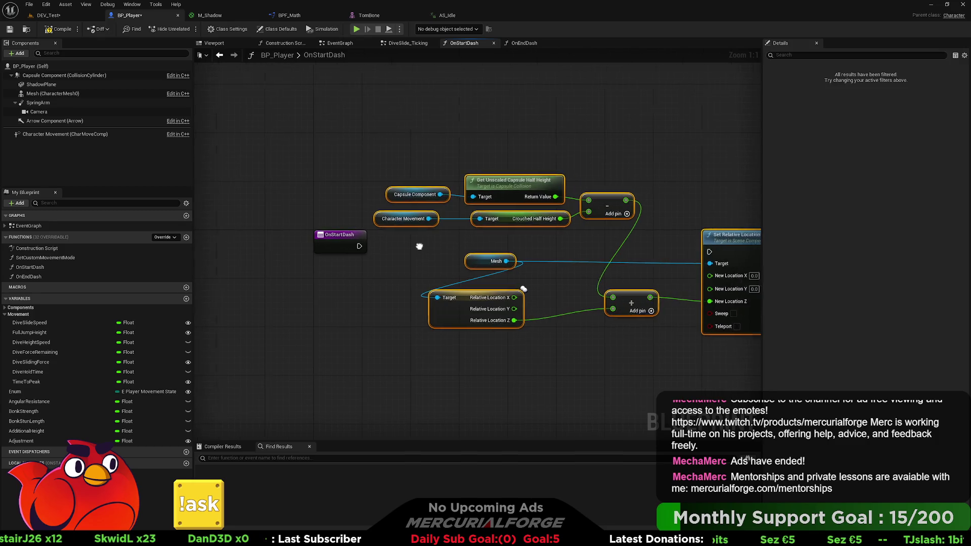
drag(348, 247, 698, 251)
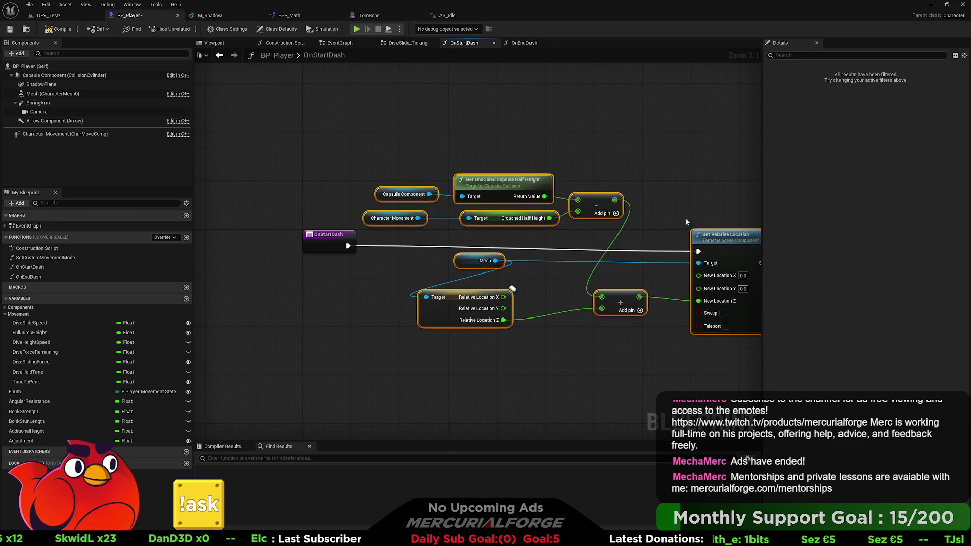
click(684, 217)
click(337, 43)
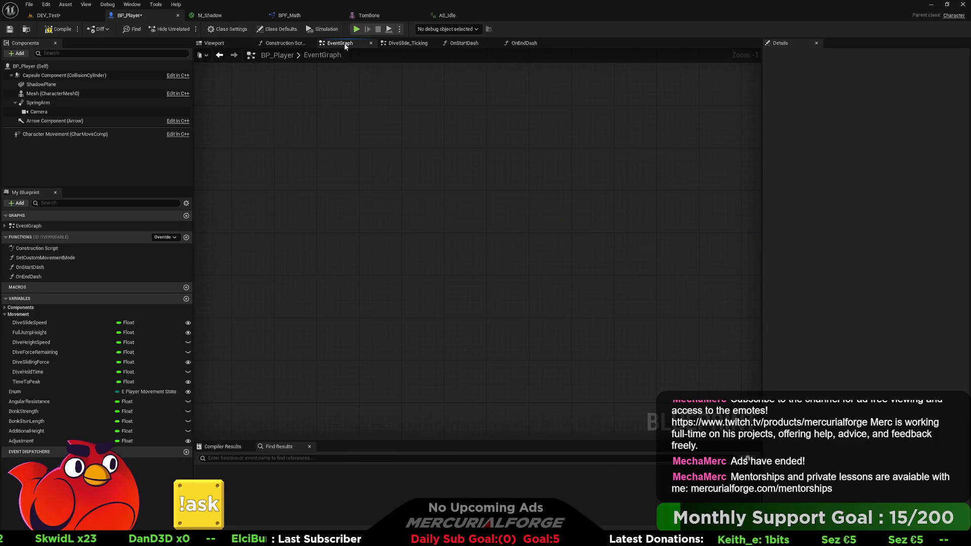
Step: In the main EventGraph, unhook the Crouch node from the IA_Dash chain and move it aside
click(406, 44)
click(461, 43)
click(402, 44)
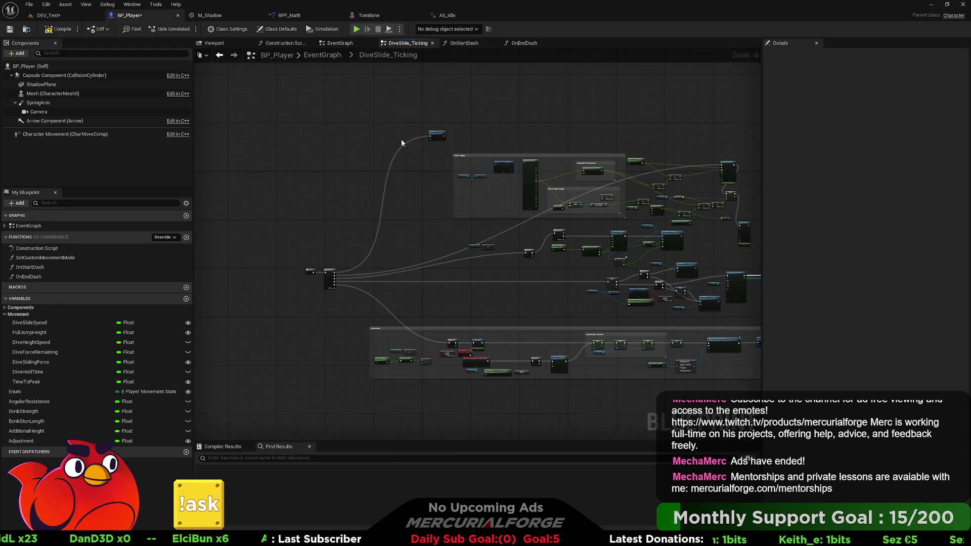
key(alt+Left)
scroll(435, 178, up, 3)
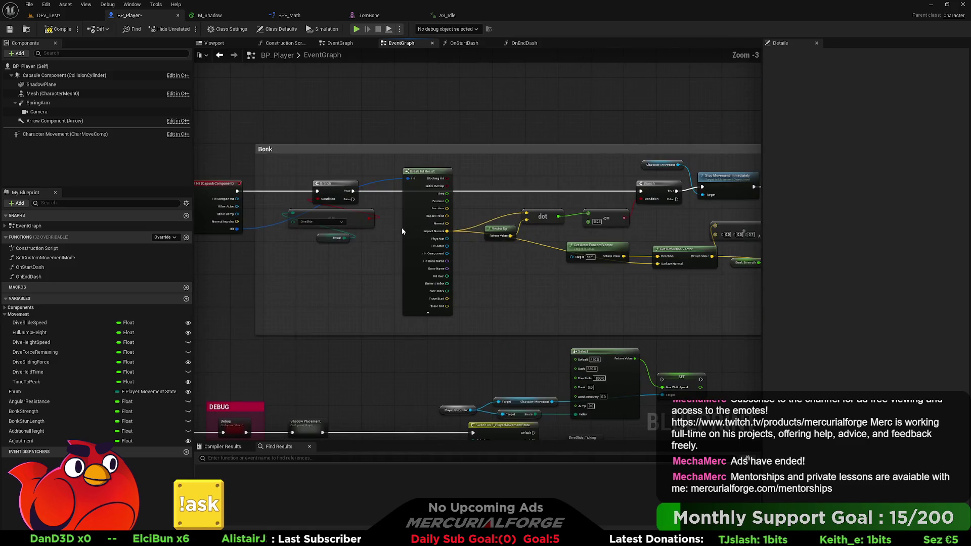
scroll(364, 226, down, 3)
scroll(447, 237, up, 6)
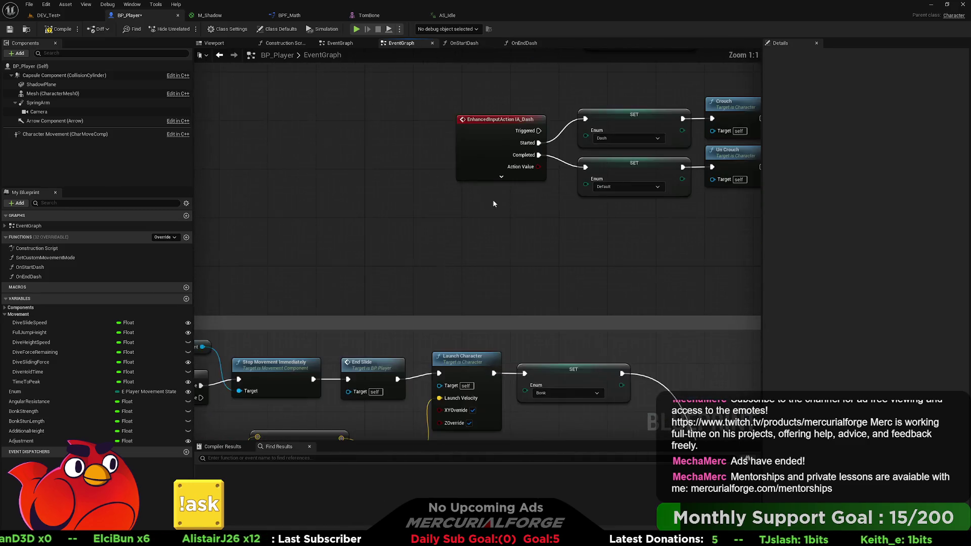
scroll(447, 236, down, 2)
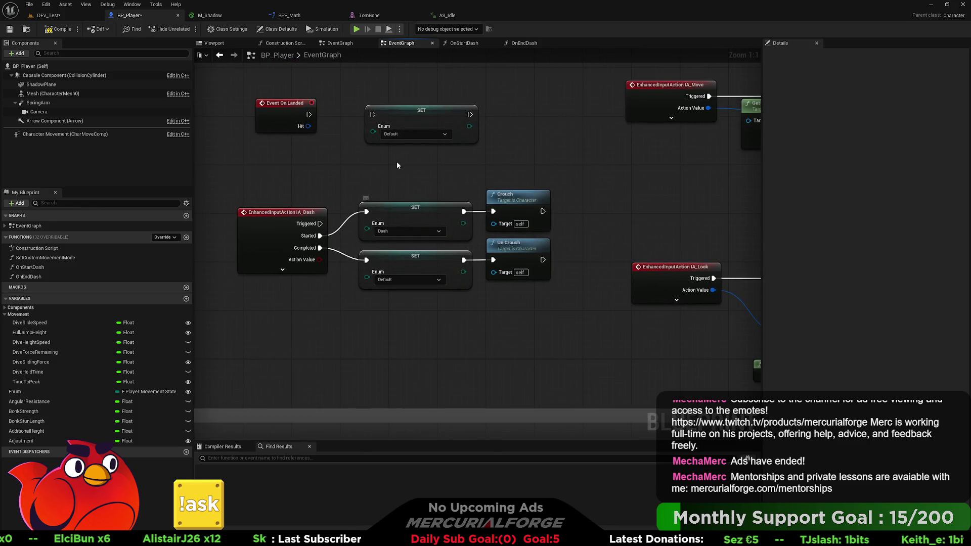
scroll(507, 251, up, 2)
alt+click(456, 247)
drag(471, 228, 476, 125)
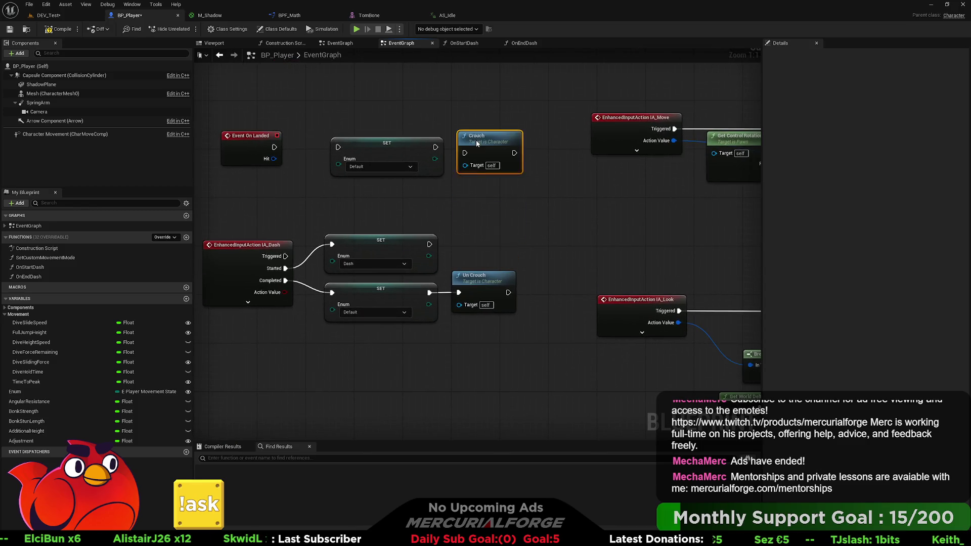
Step: Add an On Start Dash call where Crouch was, wired from the Dash state setter
right_click(480, 240)
text(onstart)
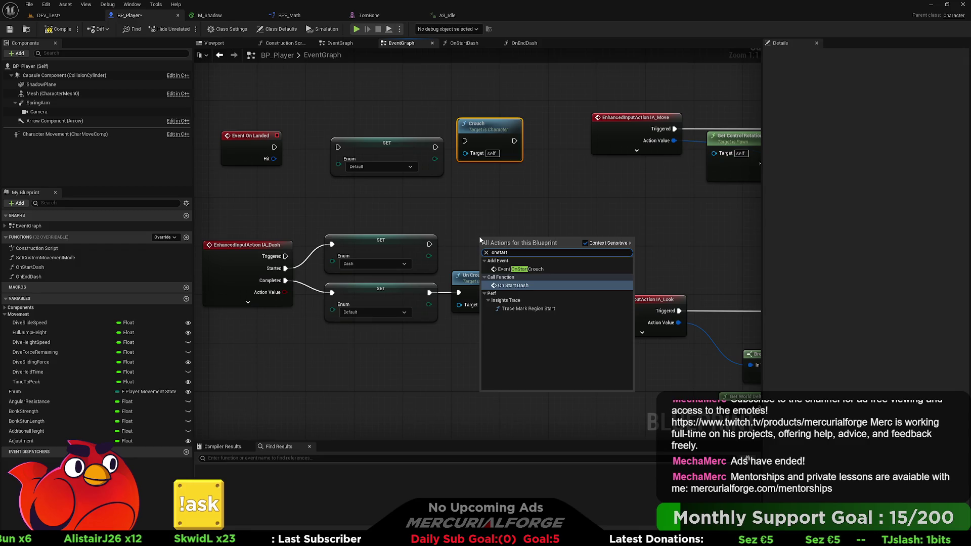
key(Return)
drag(498, 240, 473, 216)
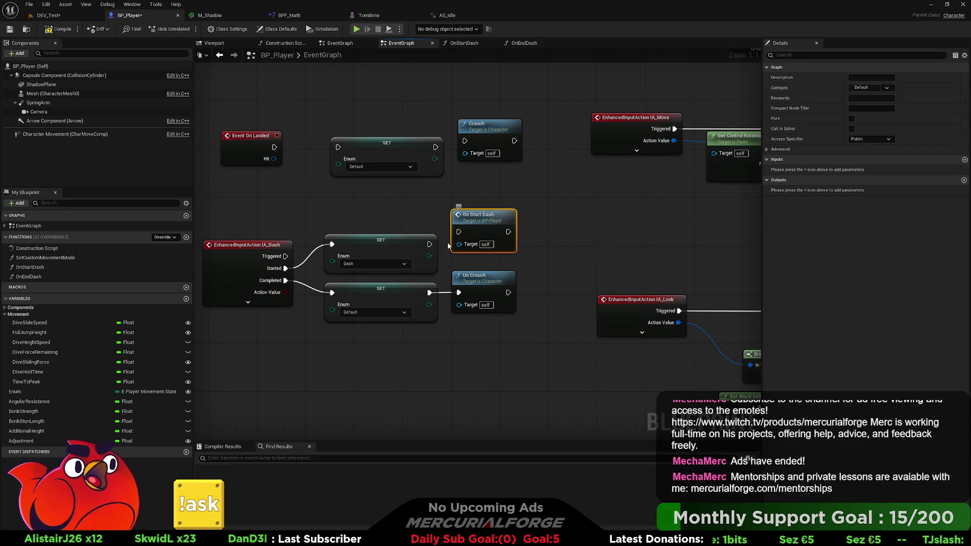
drag(429, 244, 459, 232)
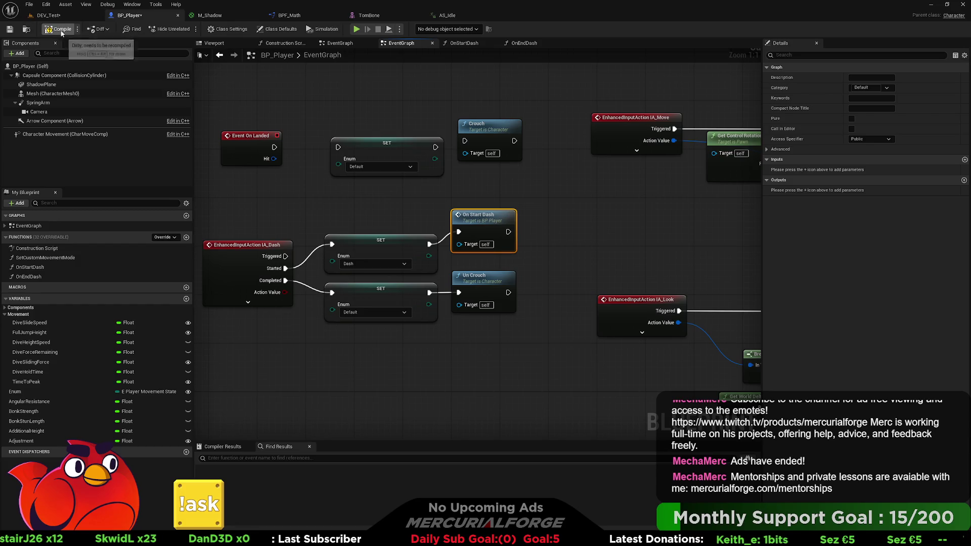
Step: Compile BP_Player and start a play test in the DEV_Test level
click(59, 30)
click(48, 15)
click(187, 30)
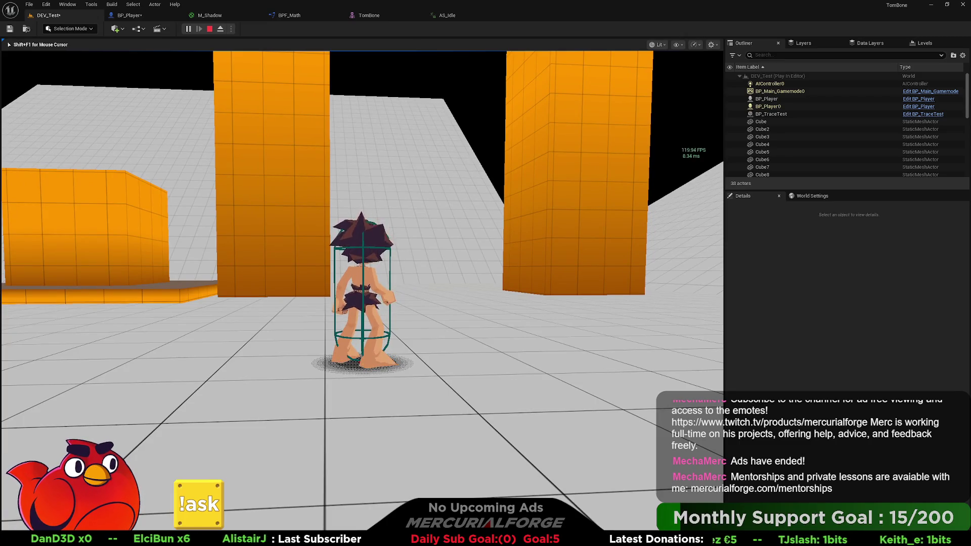
Step: Stand up from the crouch and walk left and forward, stop play, then return to BP_Player
key(c)
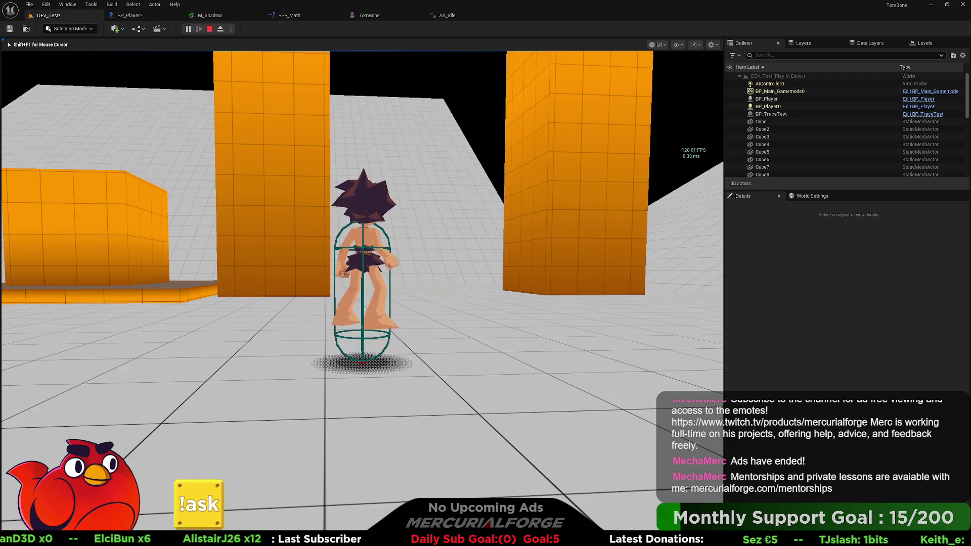
key(a)
key(w)
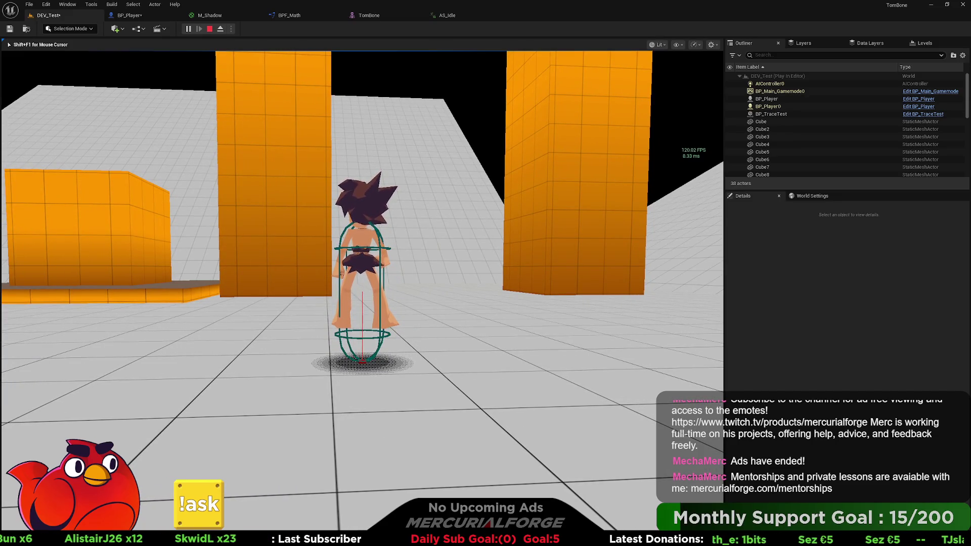
key(Escape)
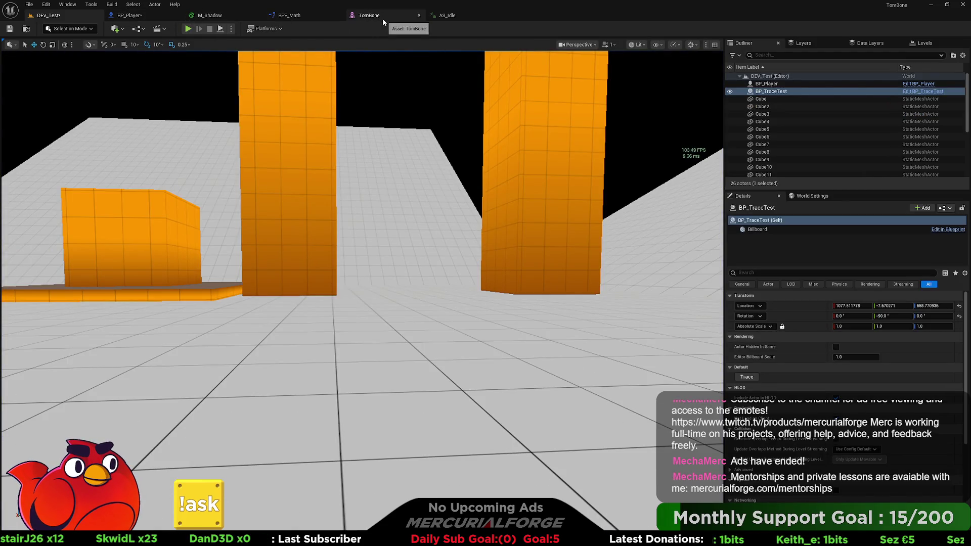
click(129, 15)
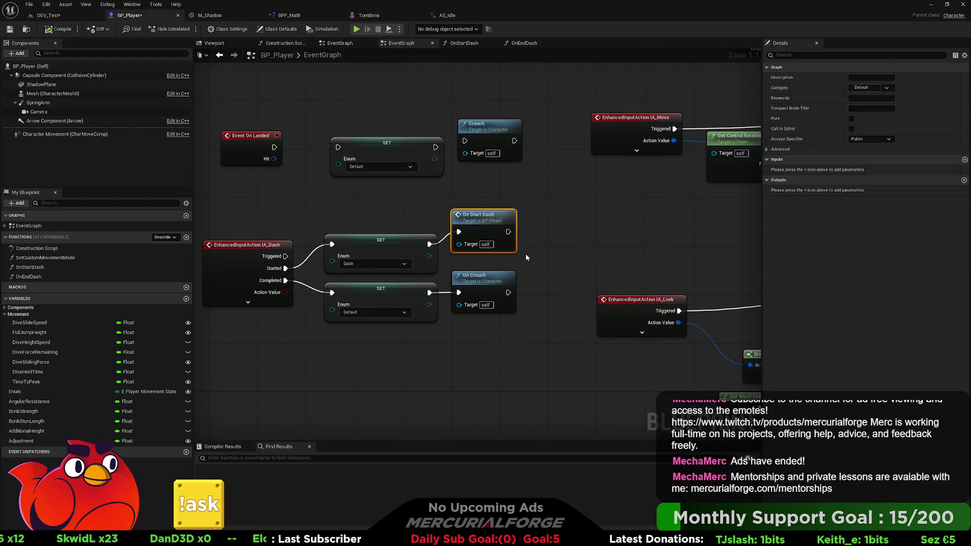
Step: In OnStartDash, add Set Capsule Half Height from Capsule Component, running after Set Relative Location
double_click(516, 244)
drag(509, 249, 415, 251)
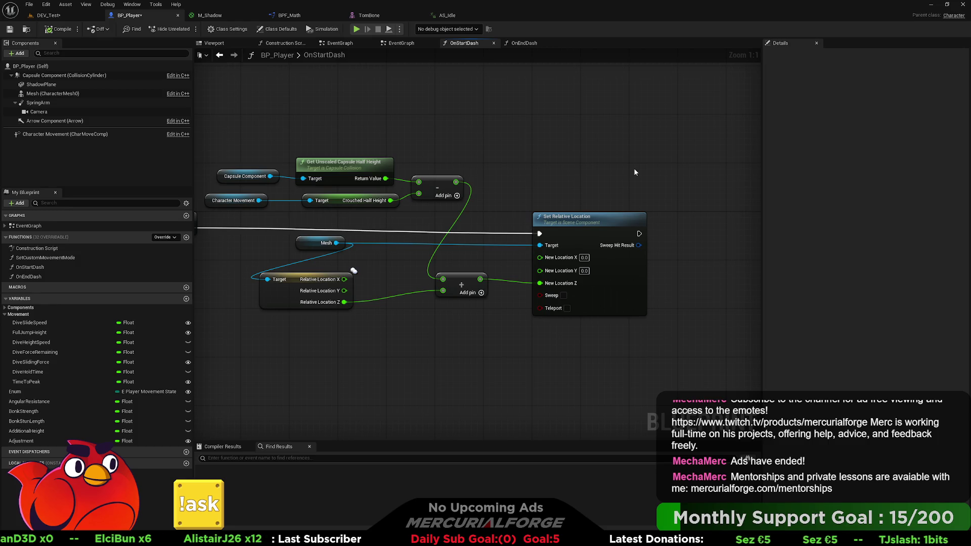
drag(617, 167, 391, 164)
mouse_move(104, 76)
mouse_down()
mouse_move(521, 219)
mouse_move(605, 226)
mouse_up()
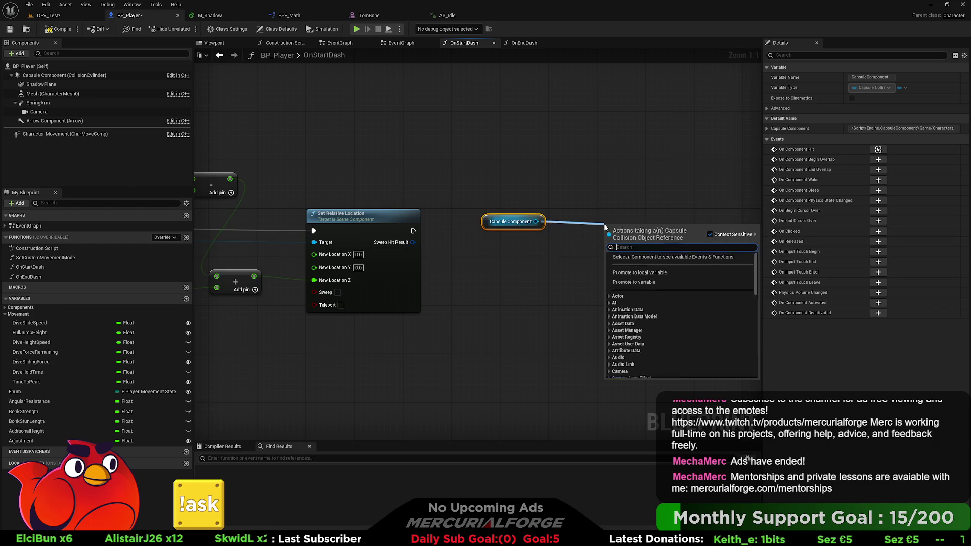
text(set half)
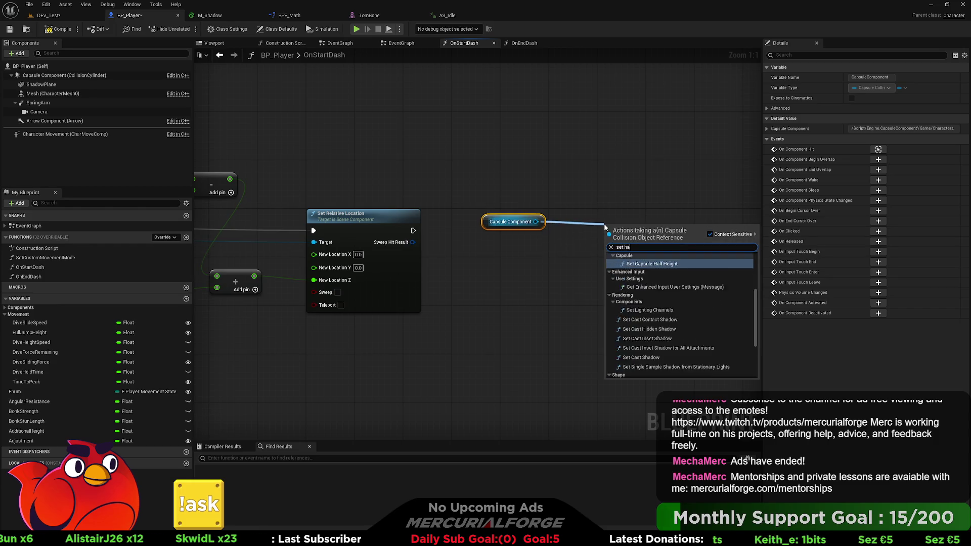
key(Return)
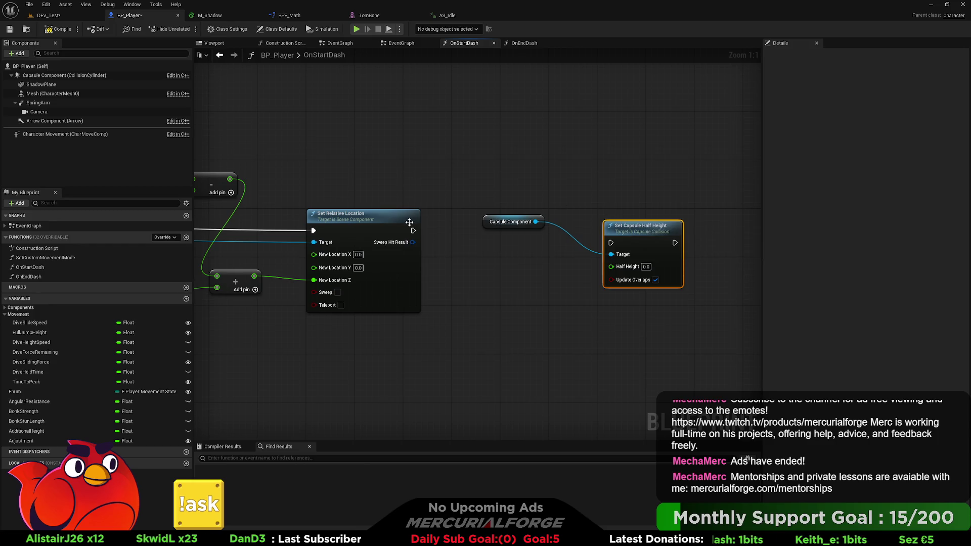
mouse_move(413, 230)
mouse_down()
mouse_move(610, 243)
mouse_move(613, 227)
mouse_up()
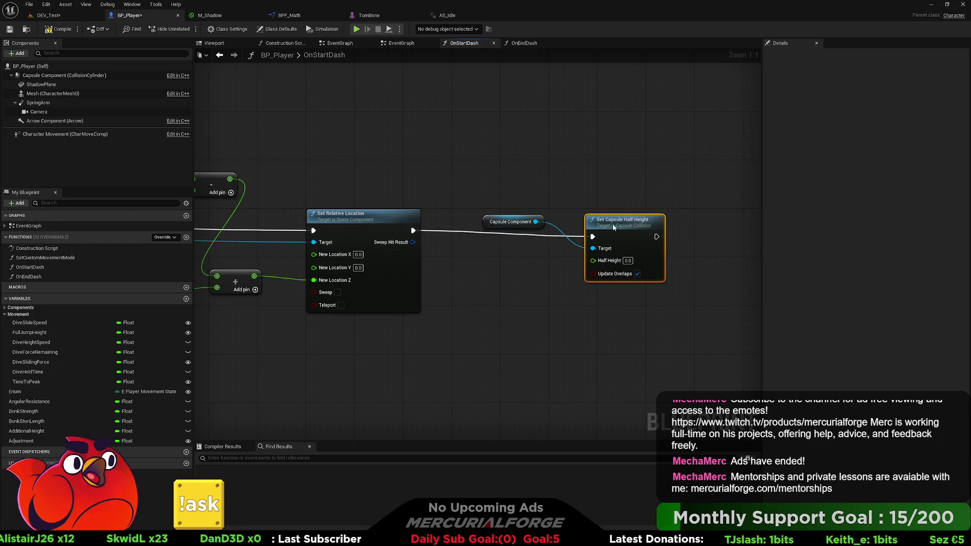
Step: Feed pasted Character Movement Crouched Half Height into Half Height, then play-test DEV_Test
click(511, 223)
mouse_move(478, 254)
mouse_down()
mouse_move(593, 235)
mouse_move(780, 237)
mouse_up()
drag(411, 191, 289, 172)
drag(433, 197, 278, 177)
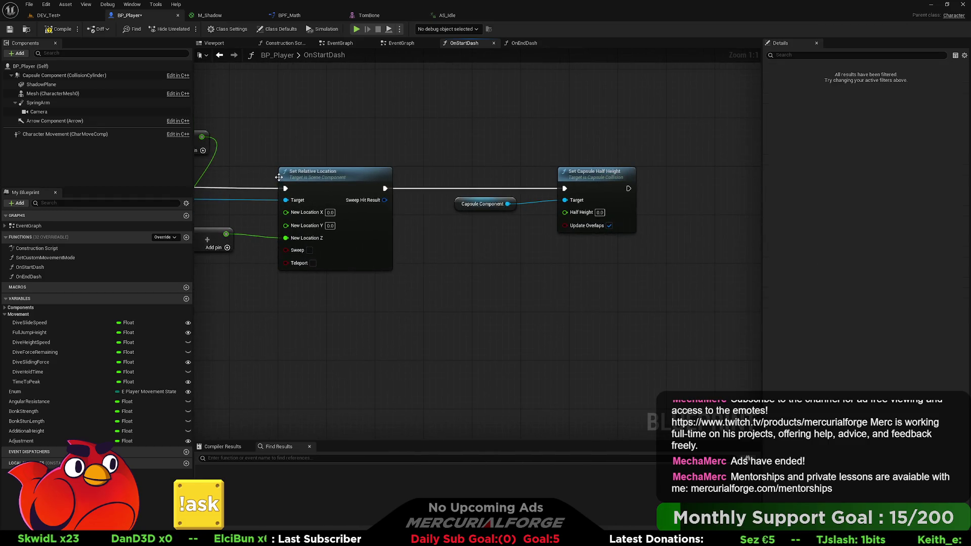
key(ctrl+v)
drag(543, 307, 565, 211)
click(427, 120)
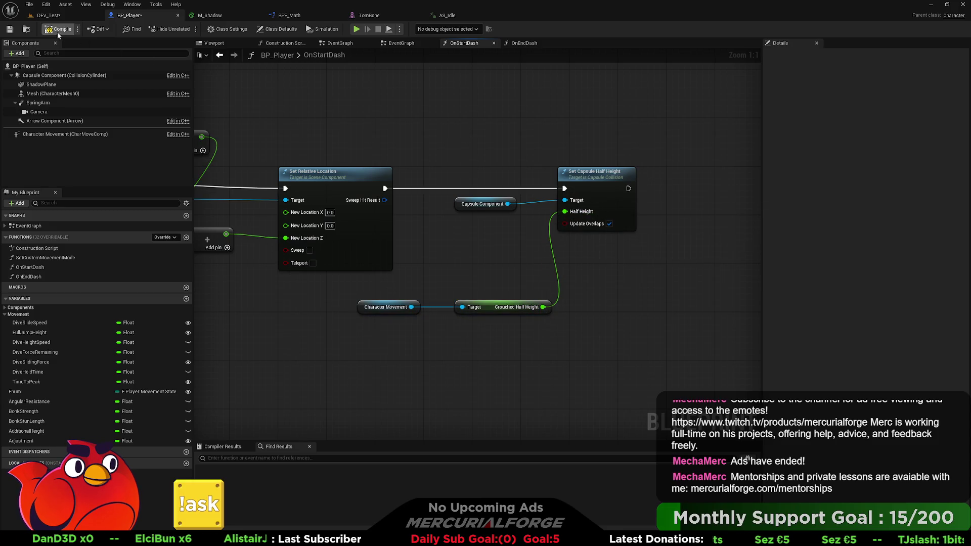
click(51, 15)
click(185, 29)
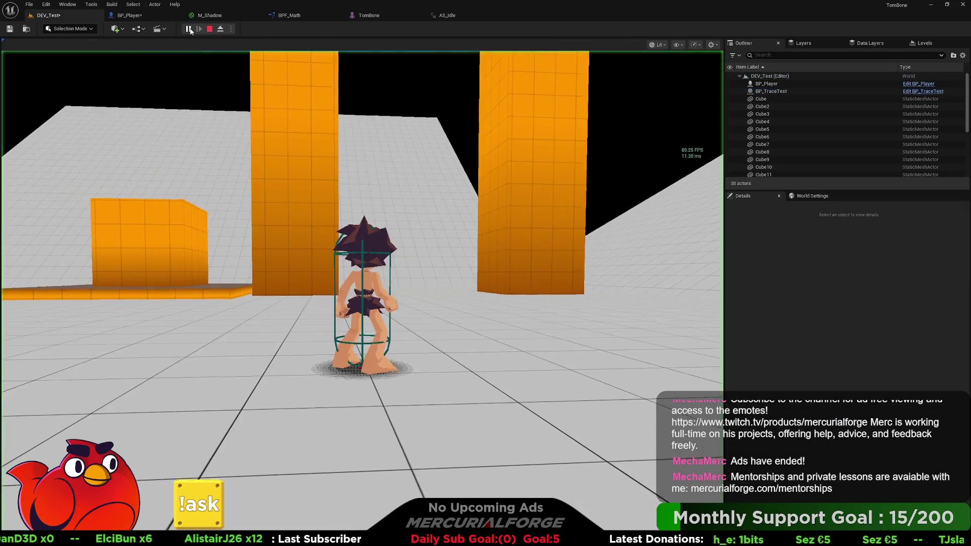
Step: Crouch, stand, walk, dash and jump out of a crouch, then release the mouse and return to BP_Player
key(grave)
key(Return)
click(474, 185)
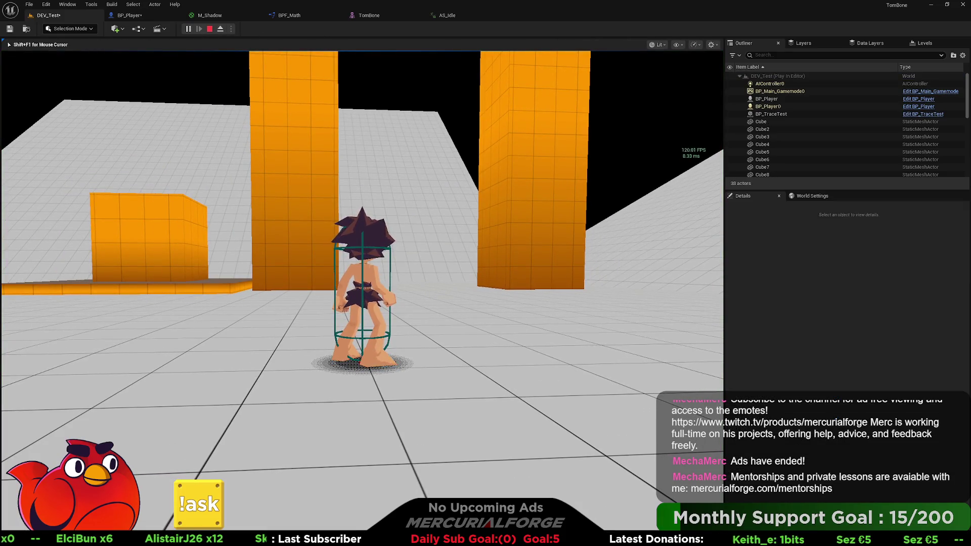
key(c)
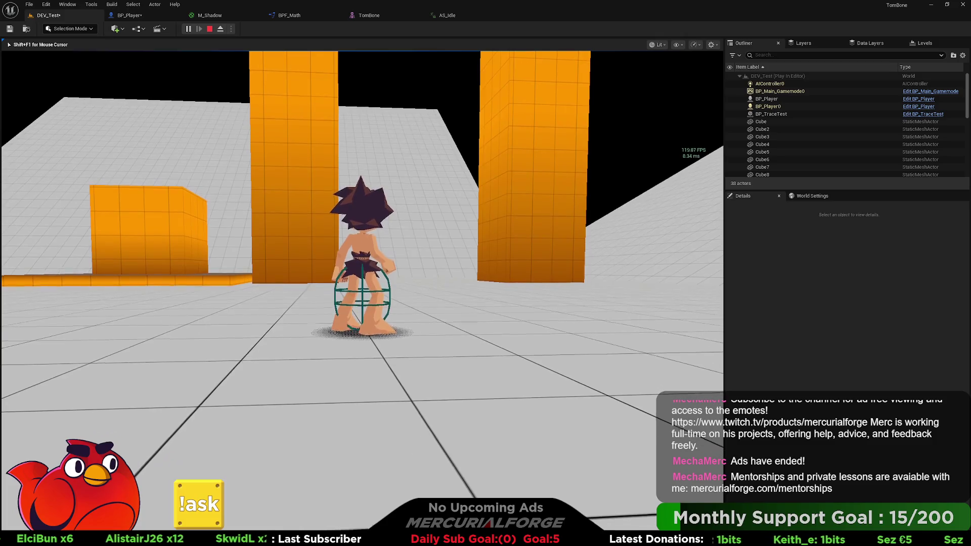
key(c)
key(a)
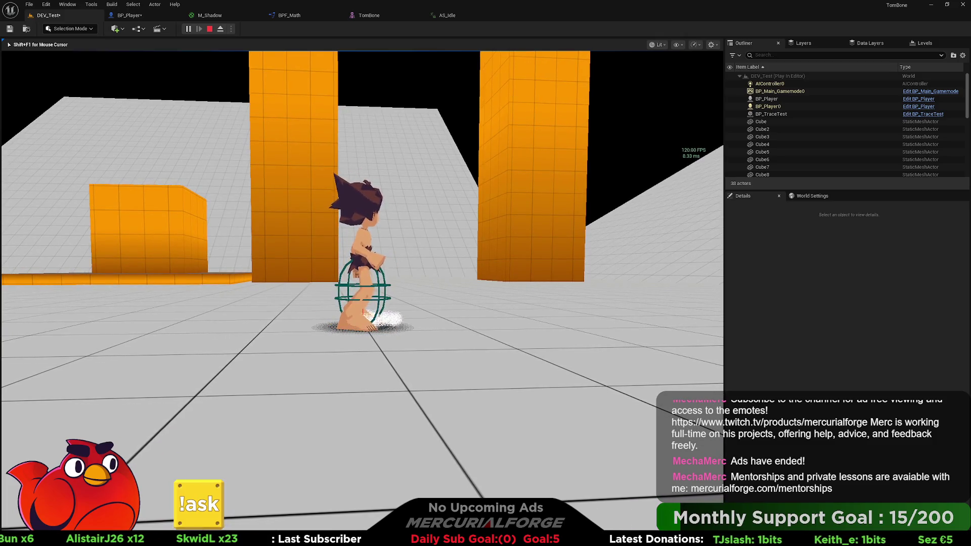
key(w)
key(c)
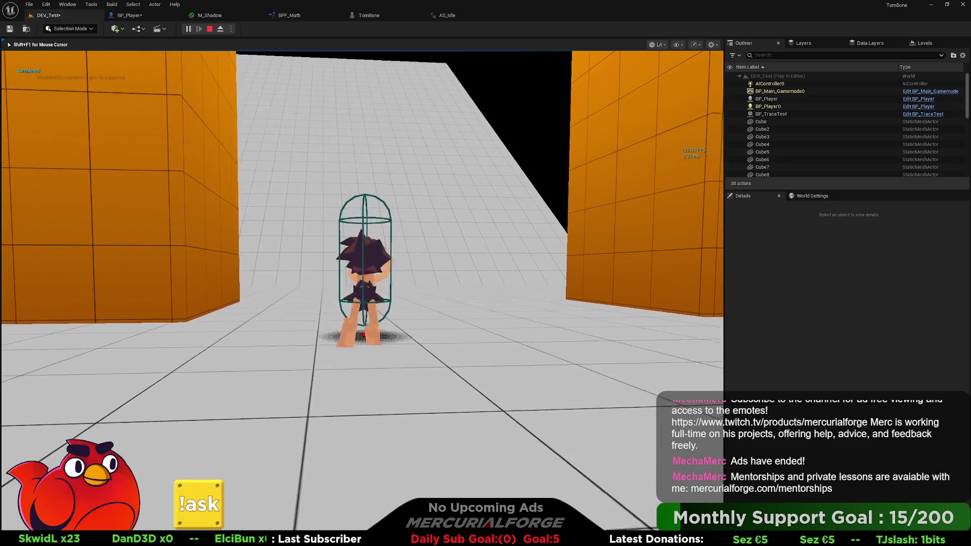
key(space)
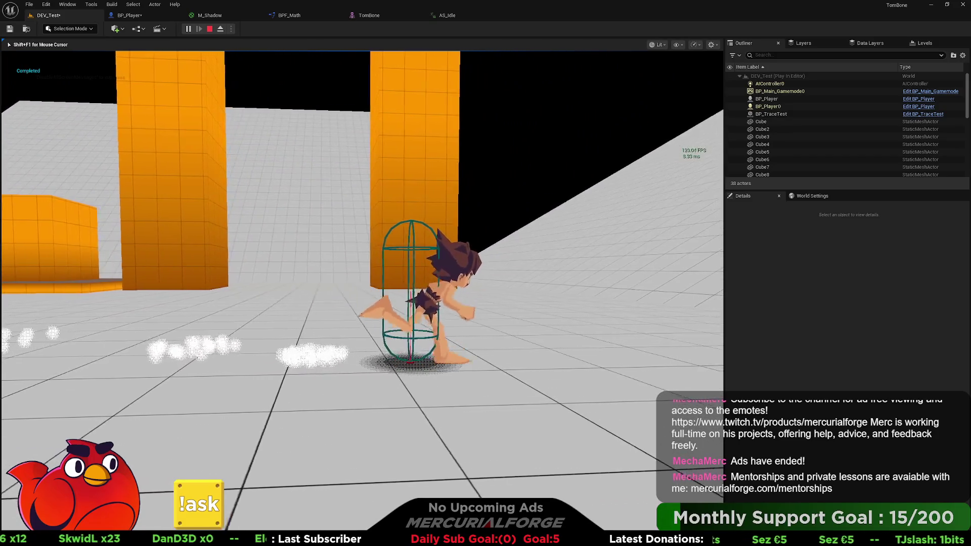
key(shift+F1)
click(129, 15)
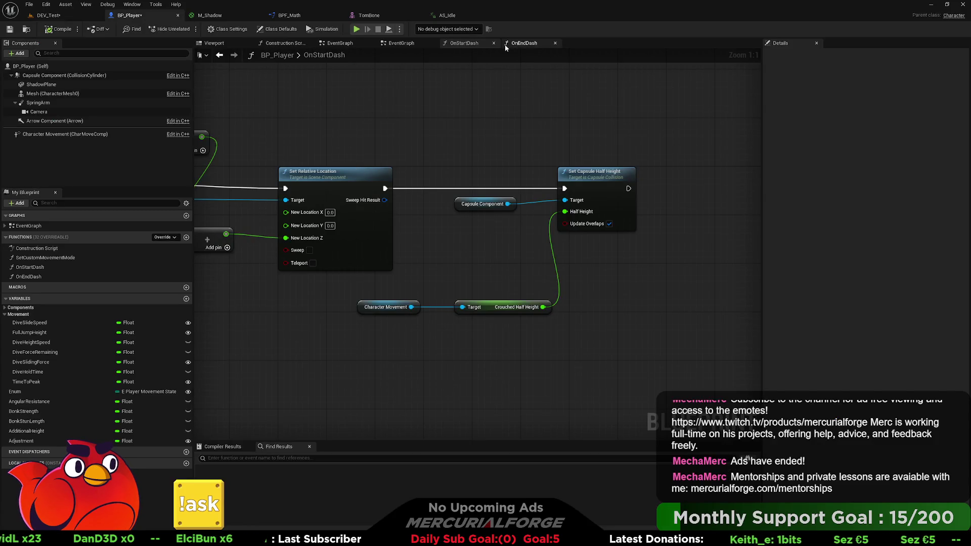
Step: Open the DiveSlide_Ticking collapsed graph from the main EventGraph
click(391, 44)
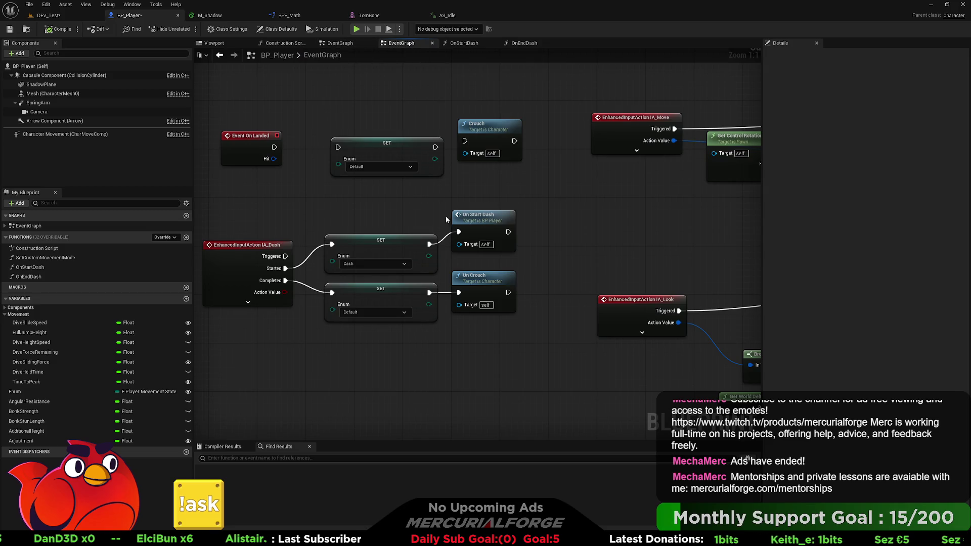
scroll(487, 323, down, 2)
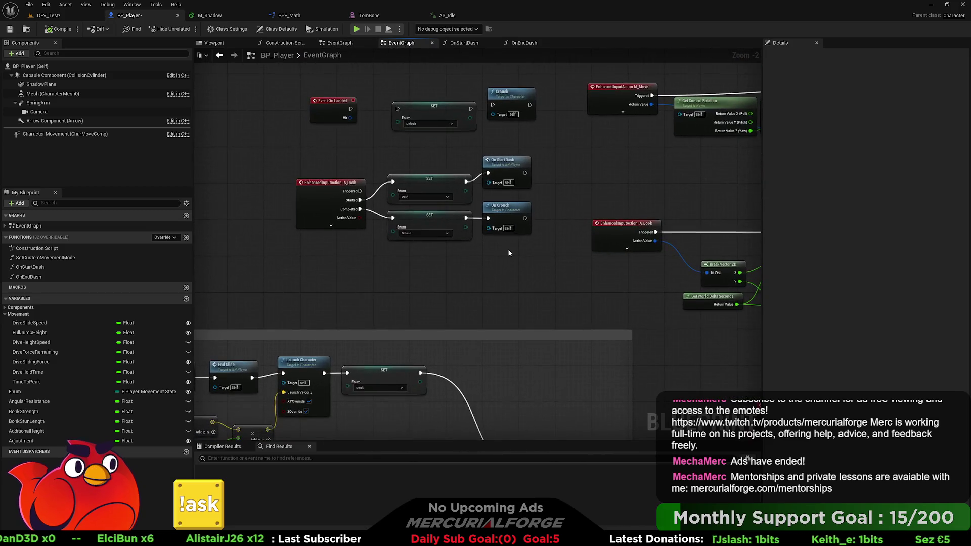
drag(509, 253, 527, 234)
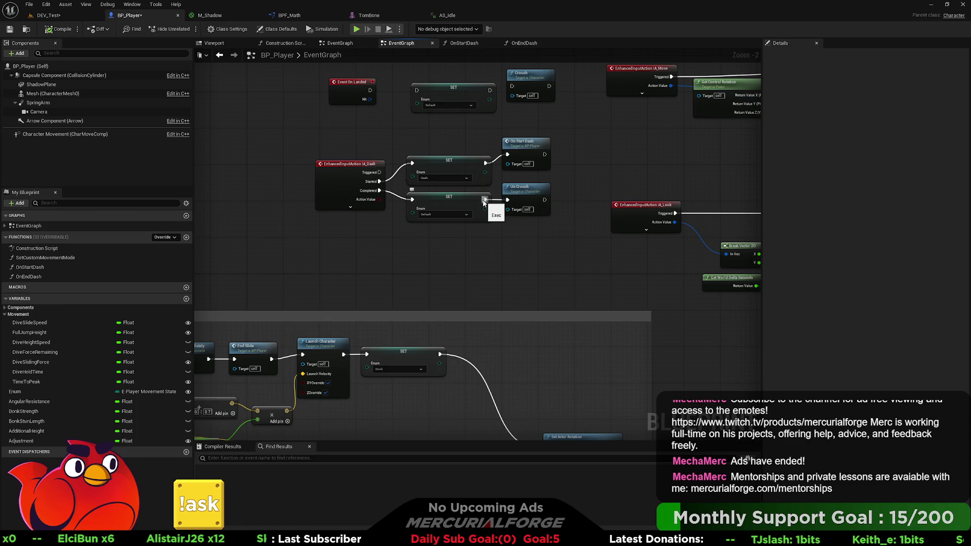
scroll(484, 200, down, 2)
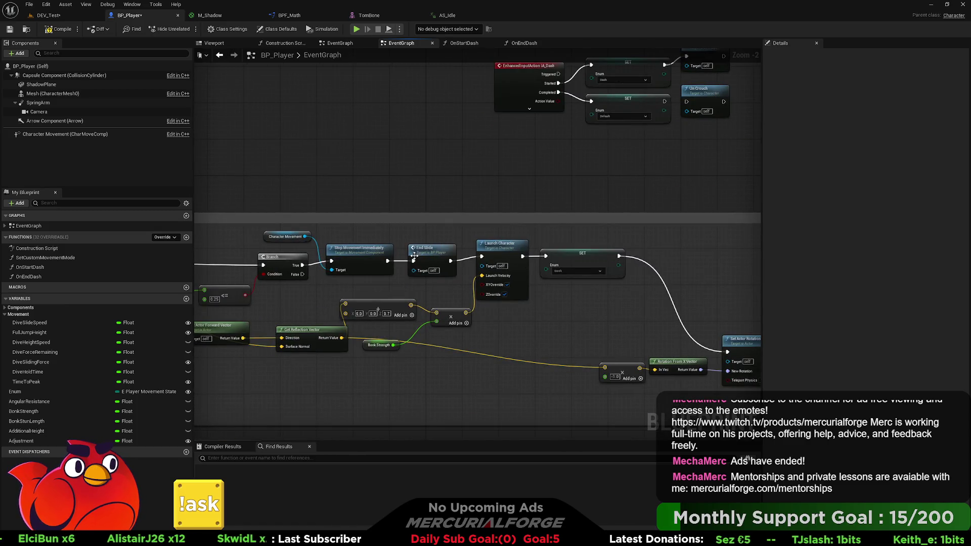
scroll(481, 242, down, 1)
scroll(480, 243, down, 2)
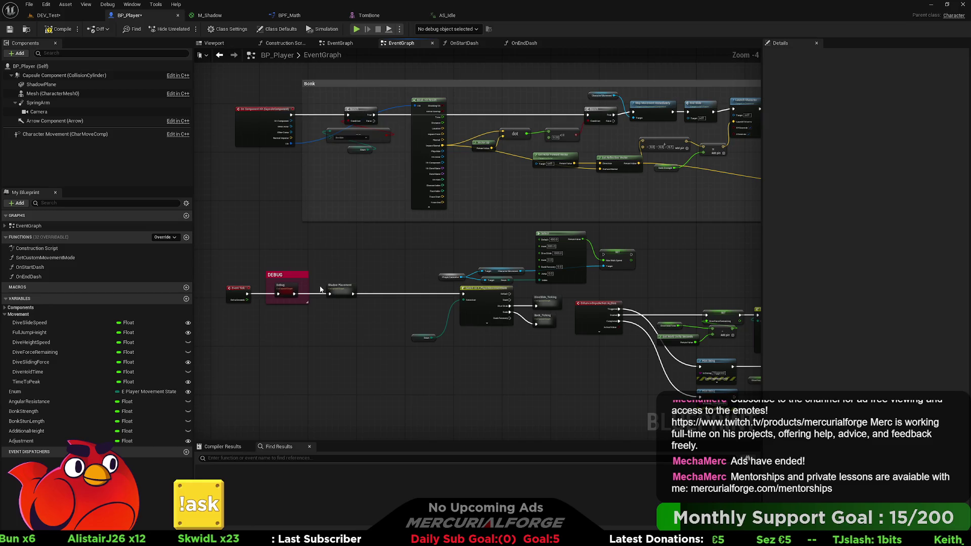
double_click(543, 302)
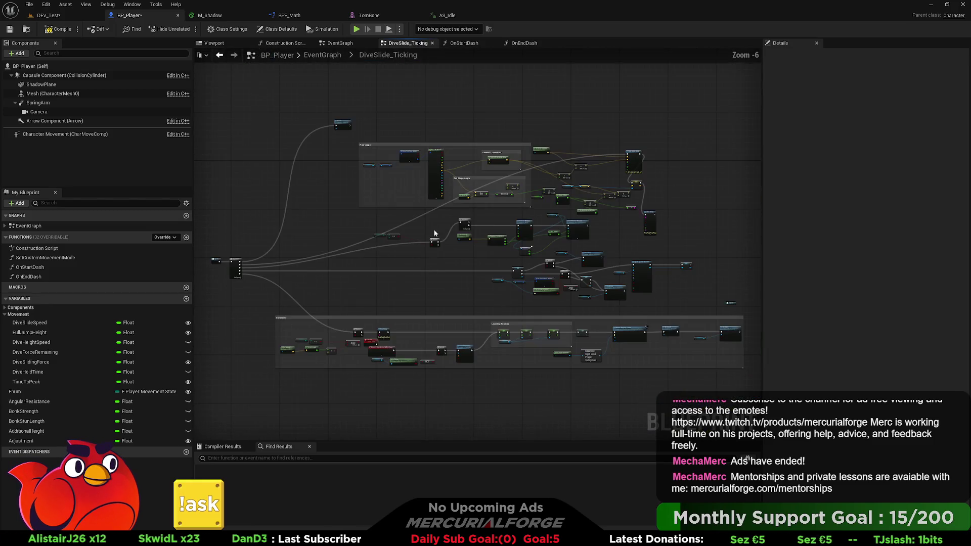
Step: Wire the slide's end straight into Set Active, move Un Crouch aside, and switch to DEV_Test
click(236, 261)
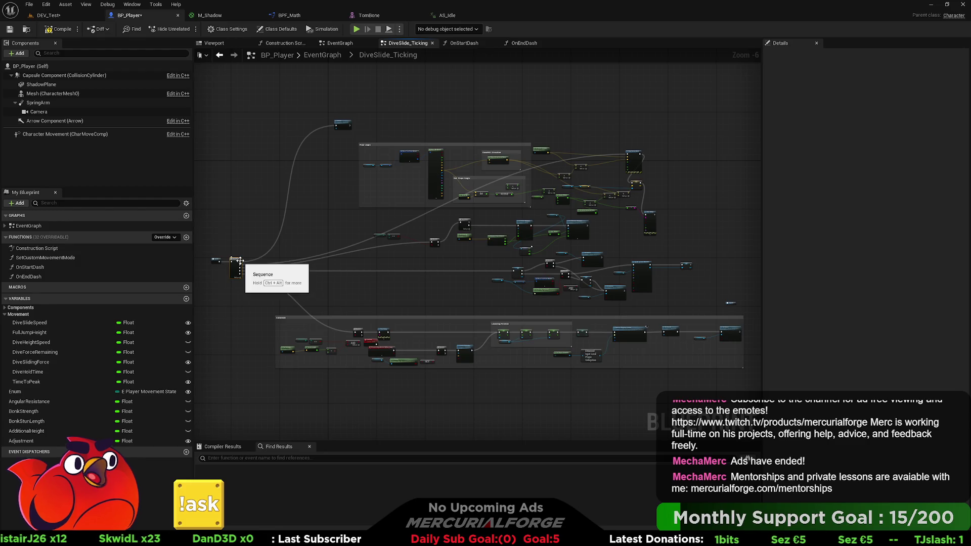
scroll(240, 264, up, 4)
scroll(240, 266, down, 5)
scroll(357, 250, up, 3)
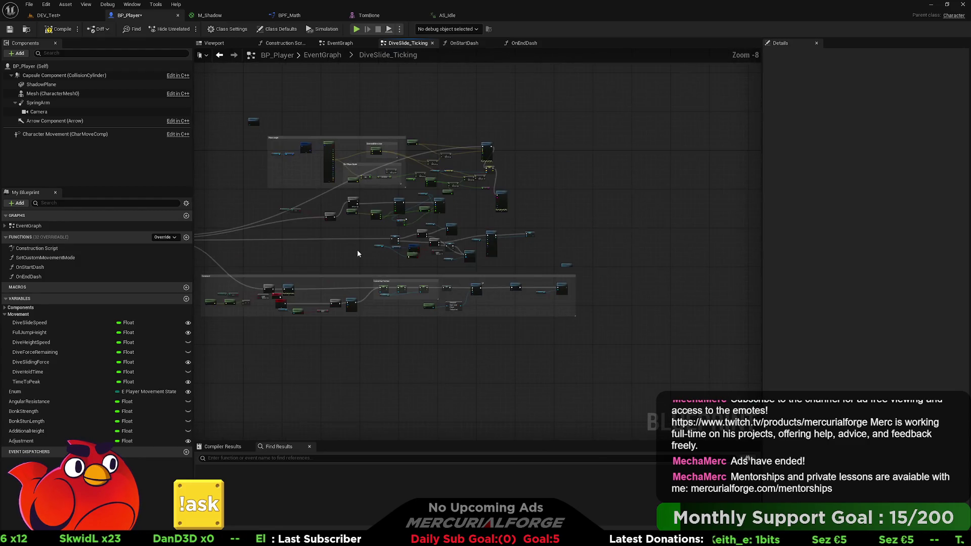
scroll(289, 246, up, 4)
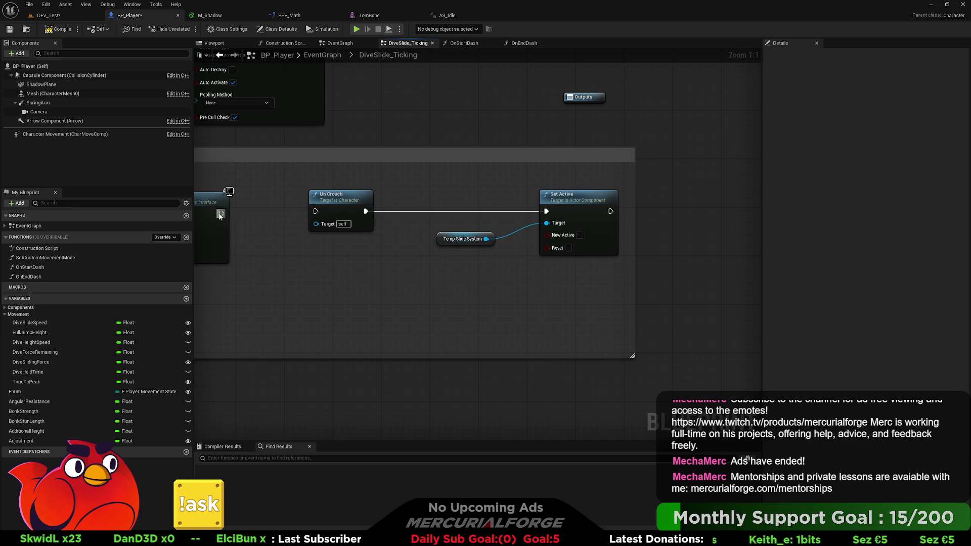
drag(221, 214, 546, 212)
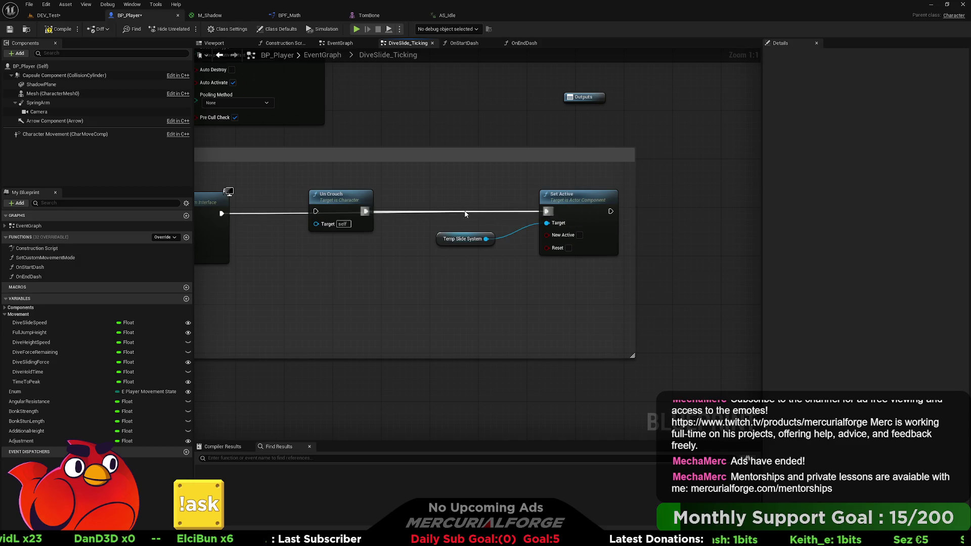
drag(334, 195, 333, 171)
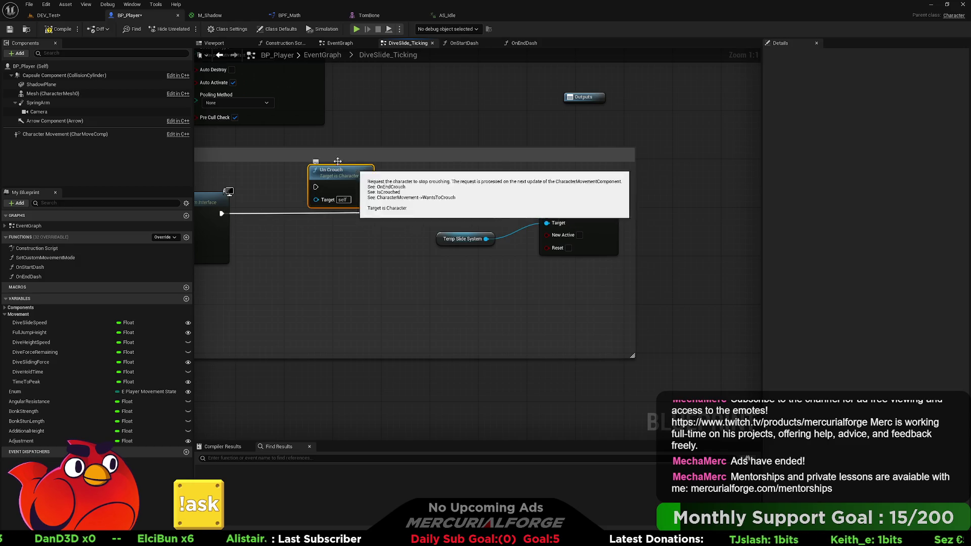
click(61, 30)
click(48, 15)
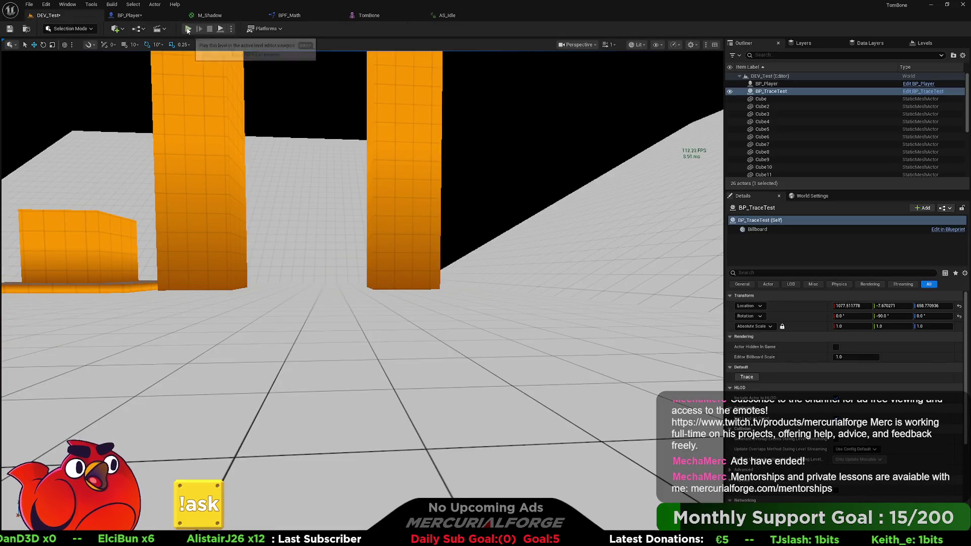
Step: Start play in DEV_Test, run forward and trigger several crouch and belly slides
click(188, 29)
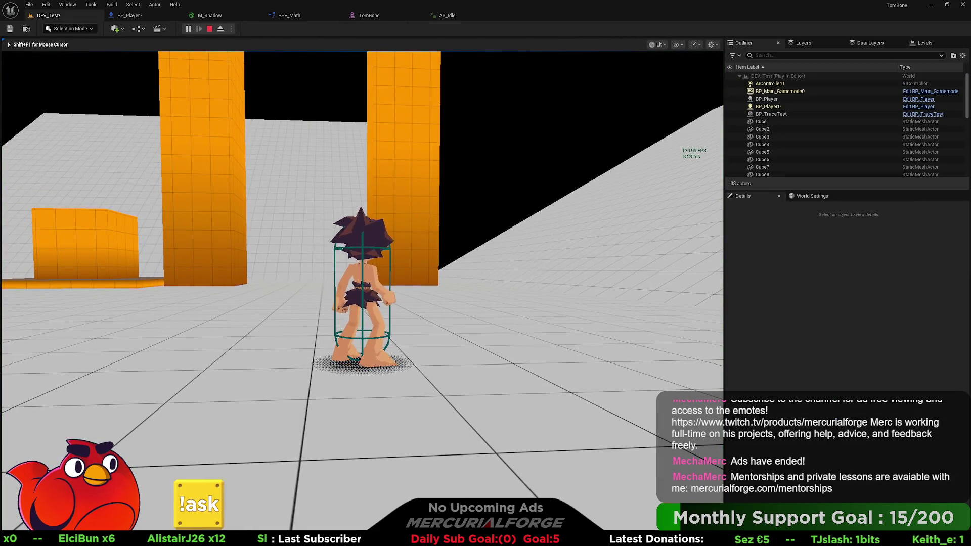
key(w)
key(ctrl)
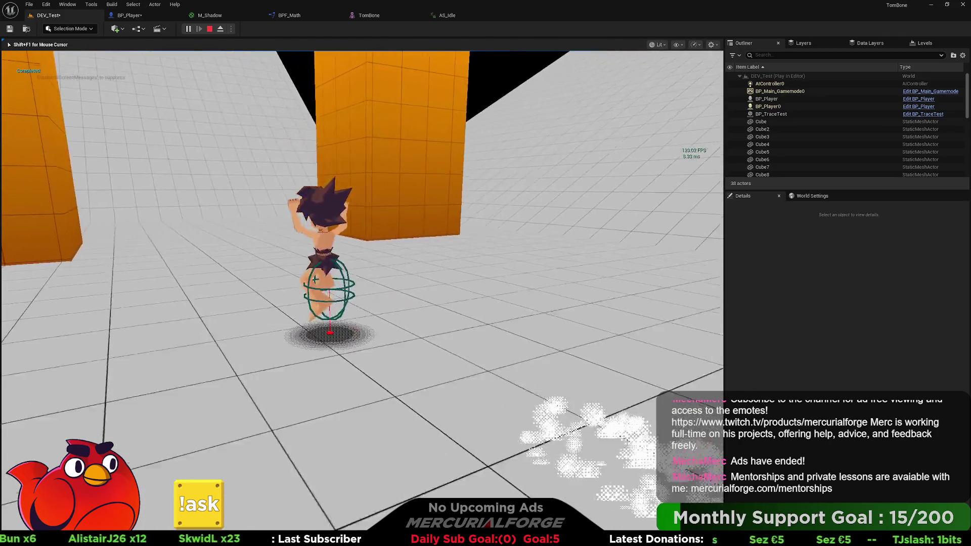
key(ctrl)
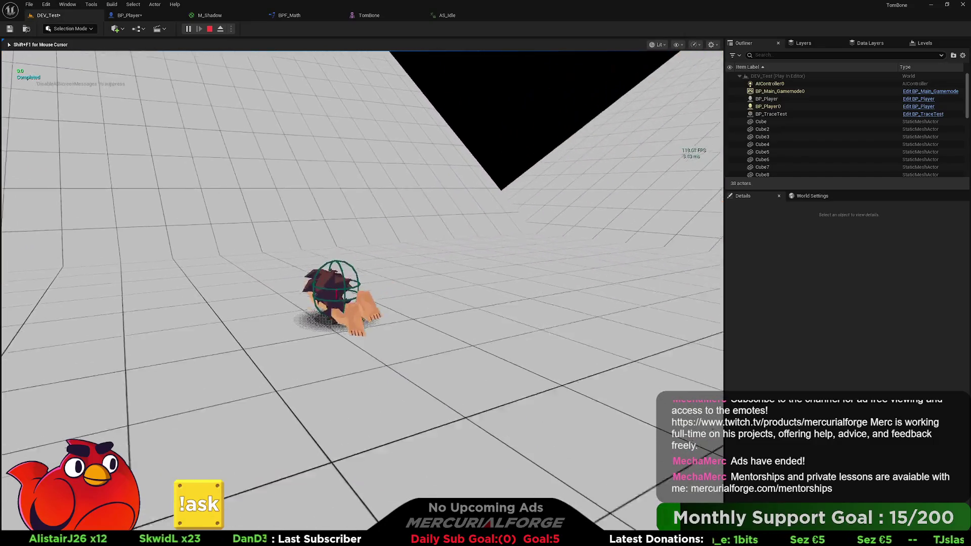
key(ctrl)
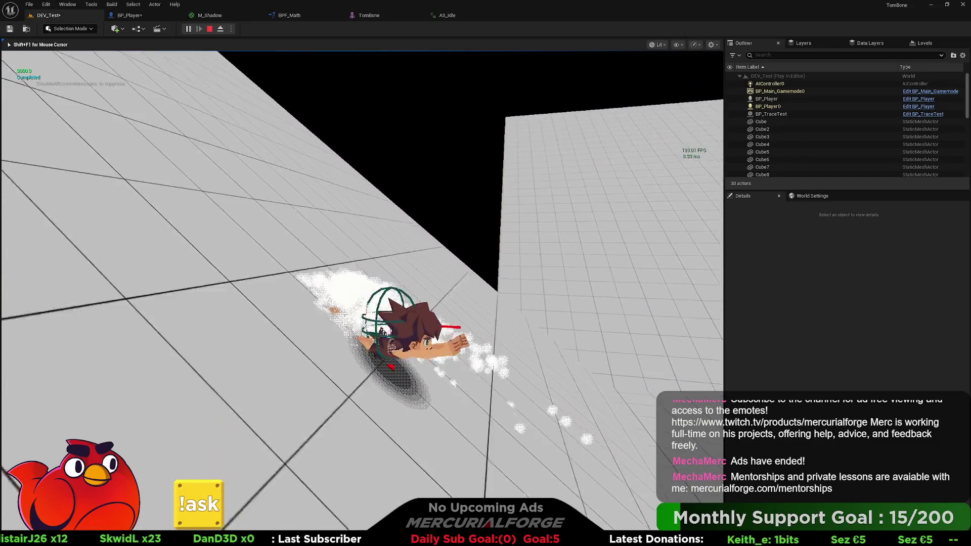
key(w)
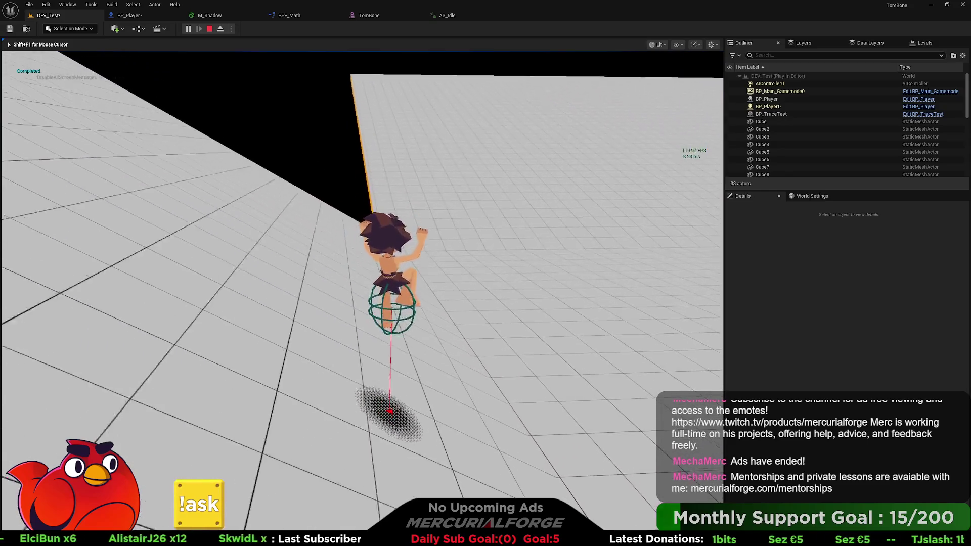
Step: Run, dive-slide, jump twice and dash, then stop play and close the message log
key(w)
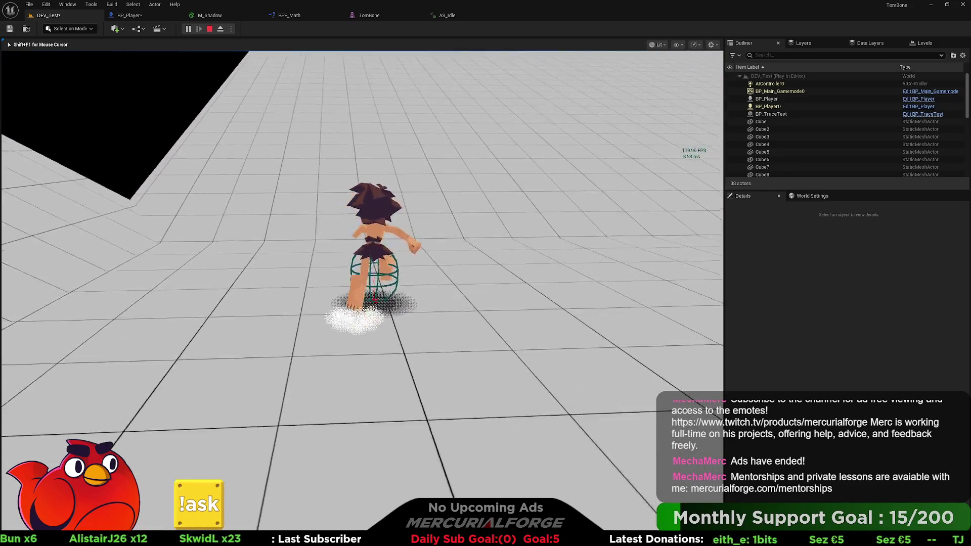
key(shift)
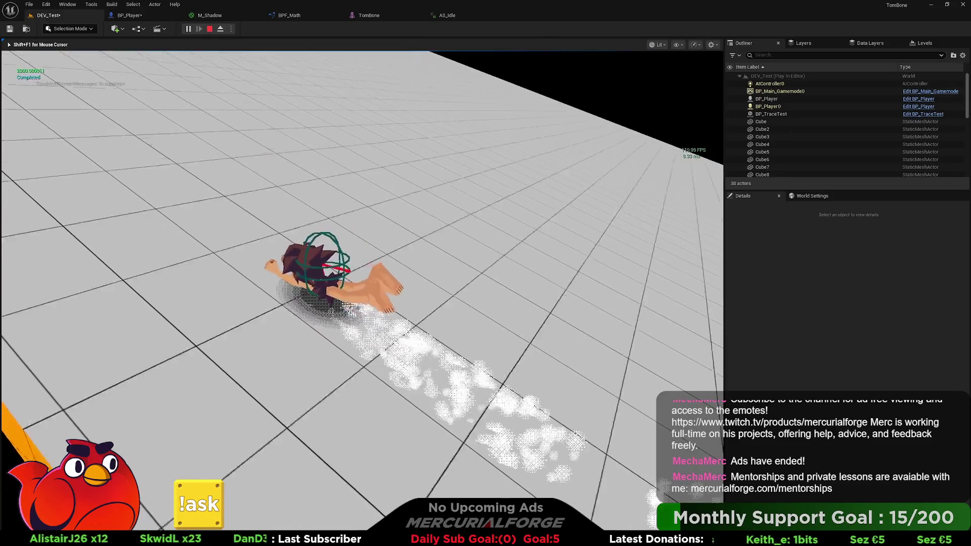
key(space)
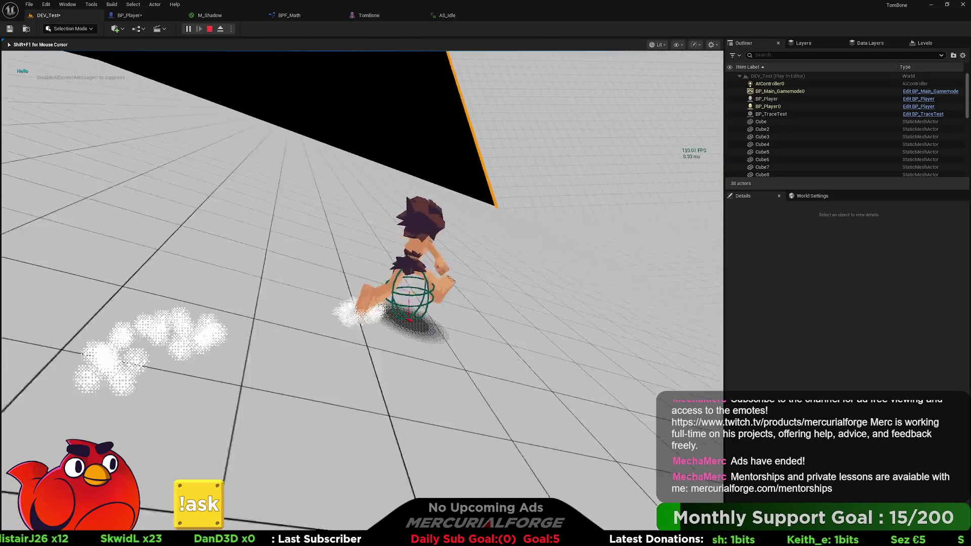
key(space)
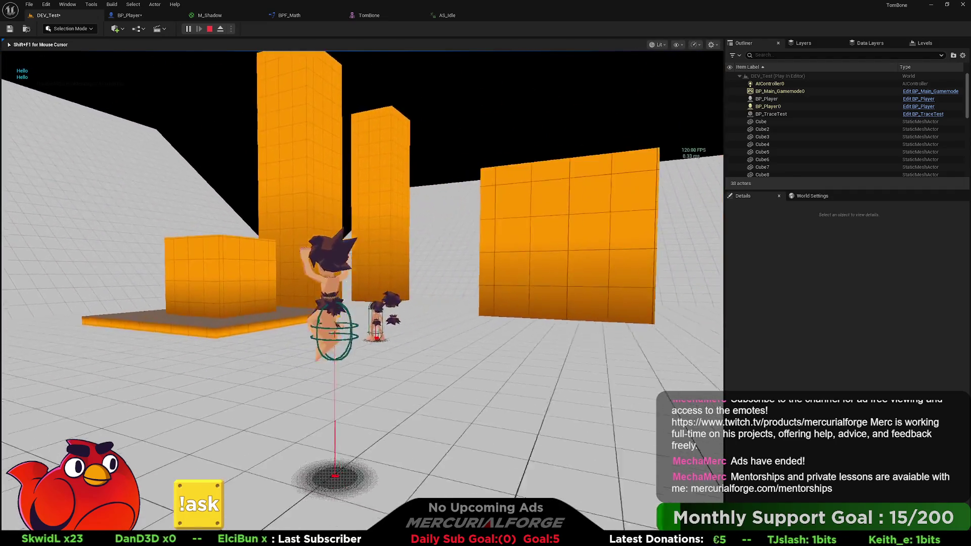
key(d)
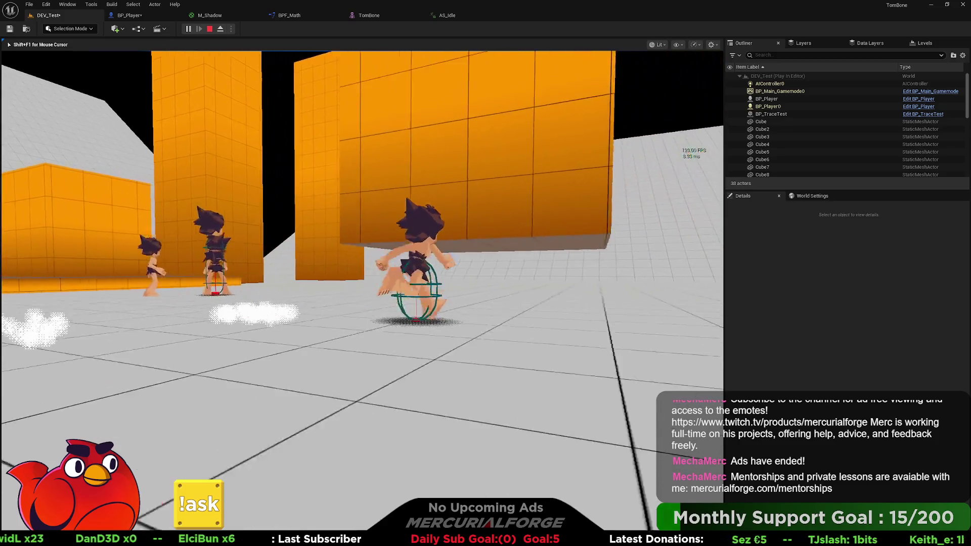
key(a)
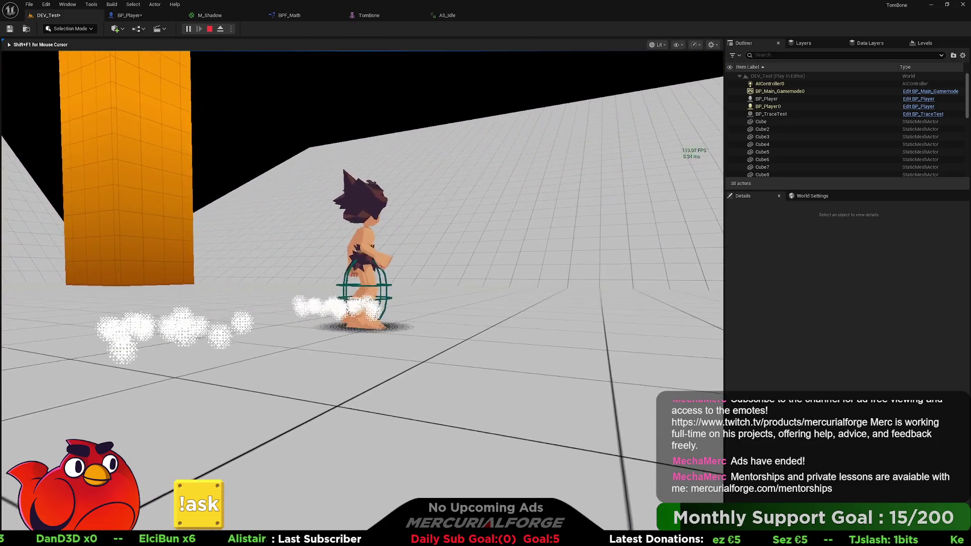
key(Escape)
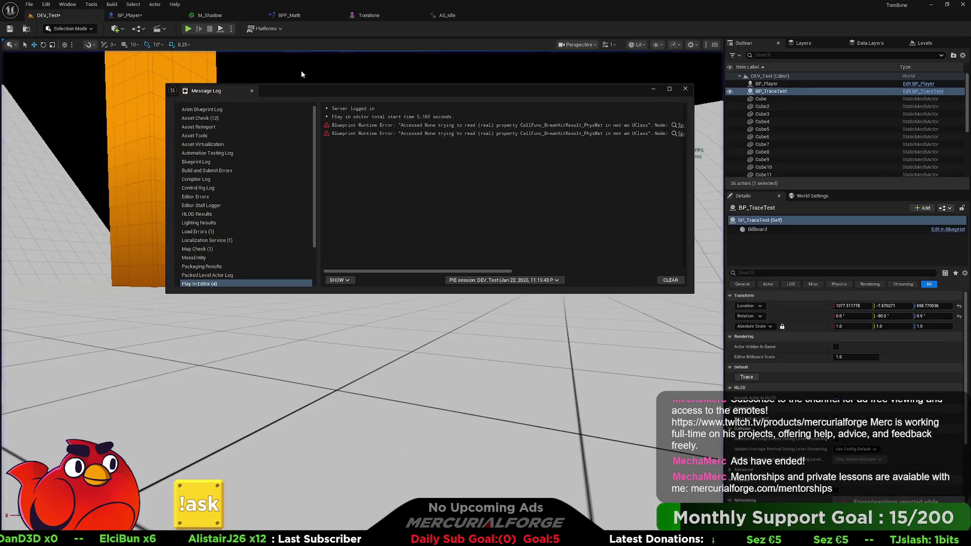
click(681, 91)
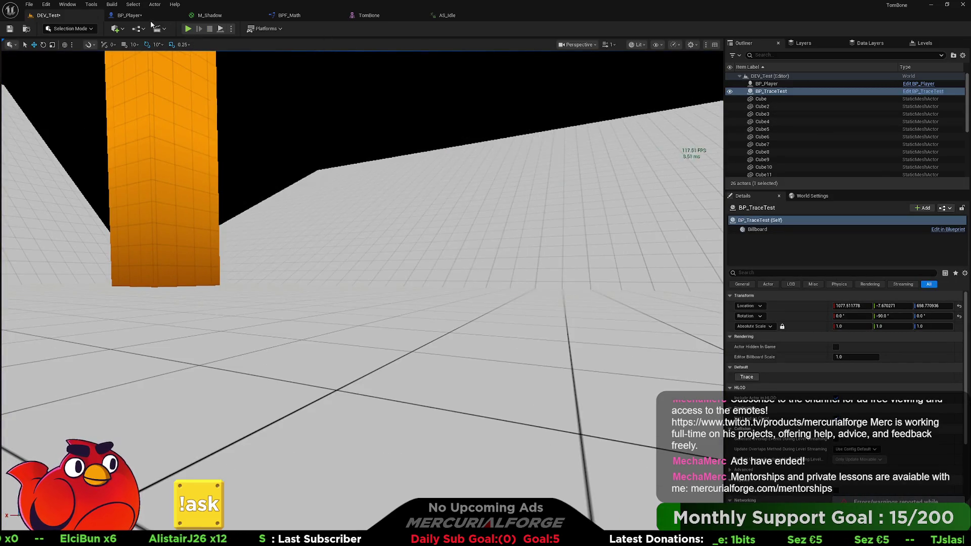
Step: In BP_Player, select and copy all the OnStartDash nodes
click(150, 18)
mouse_move(343, 135)
mouse_down()
mouse_move(485, 191)
mouse_move(487, 202)
mouse_up()
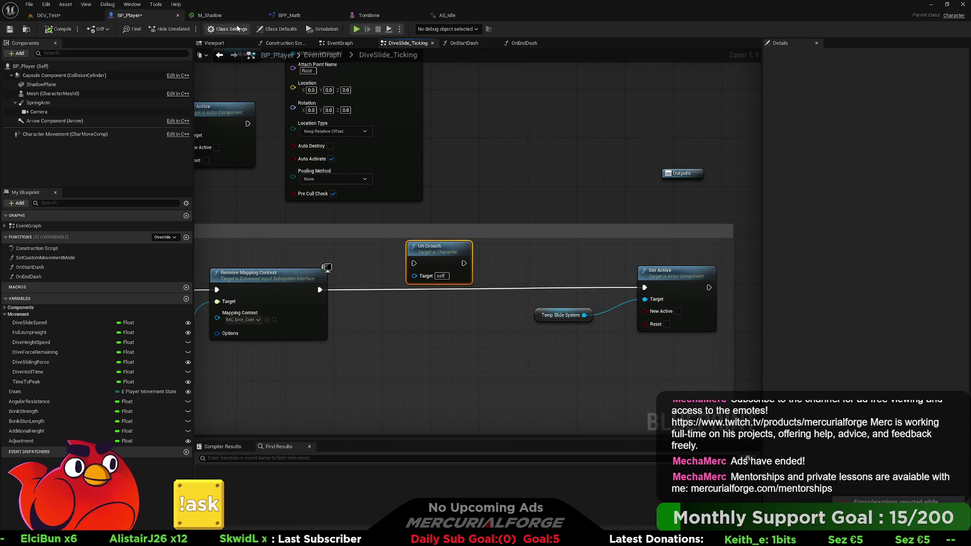
click(461, 43)
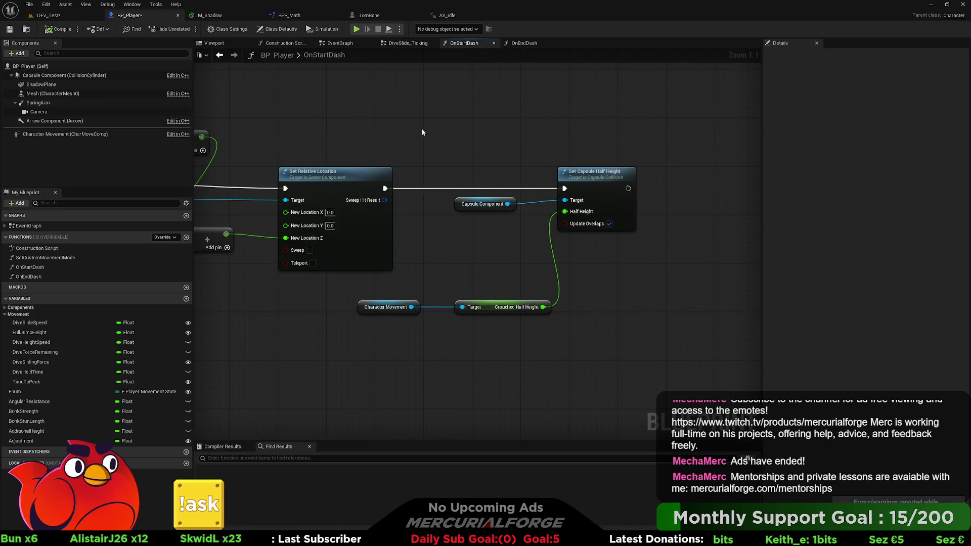
scroll(507, 131, down, 5)
mouse_move(679, 277)
mouse_down()
mouse_move(480, 194)
mouse_move(414, 153)
mouse_up()
scroll(438, 160, up, 1)
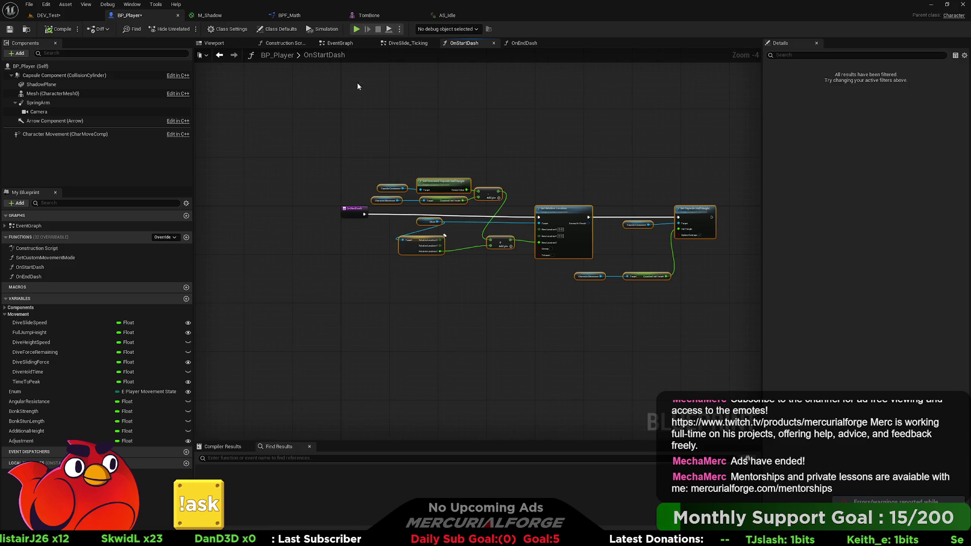
click(336, 44)
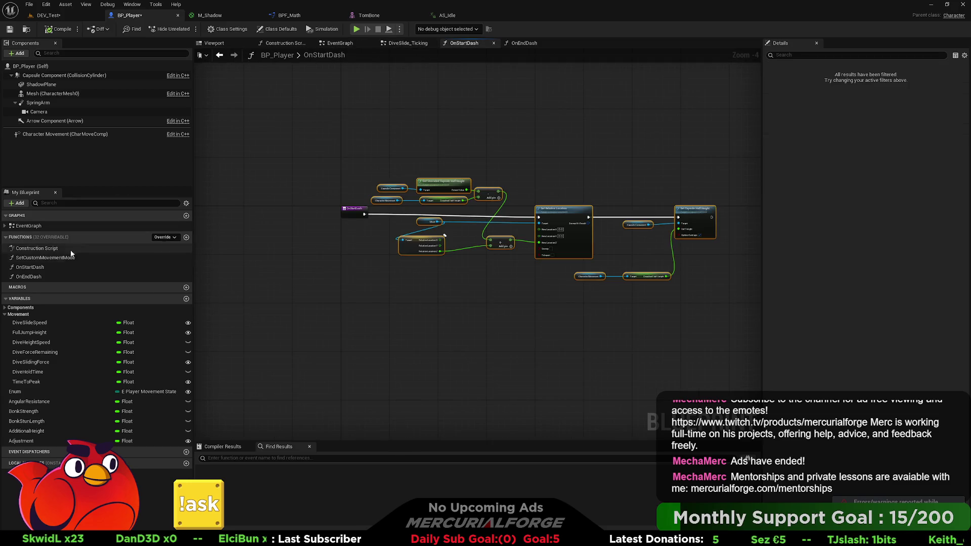
Step: Paste the dash nodes into OnEndDash and wire its entry to Set Relative Location
double_click(42, 276)
key(ctrl+v)
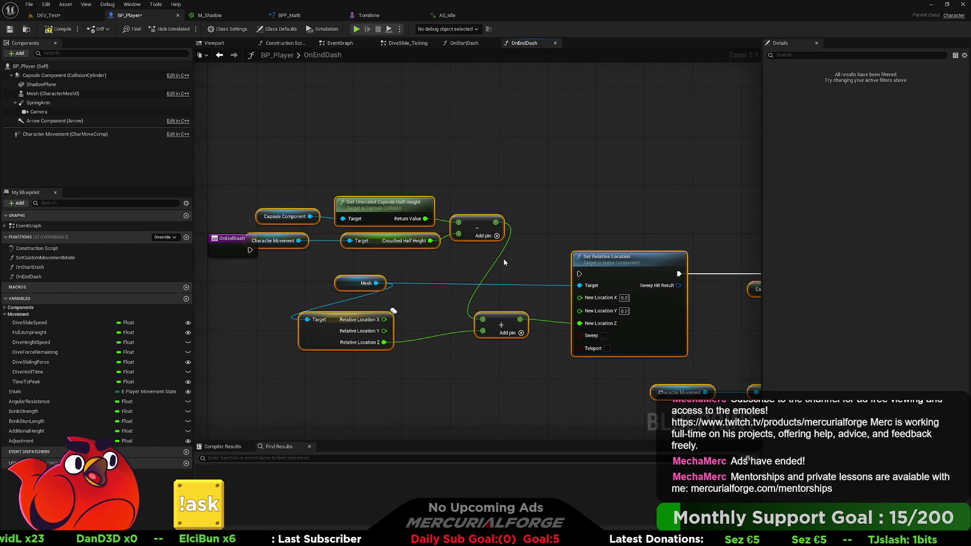
mouse_move(474, 229)
mouse_down()
mouse_move(517, 196)
mouse_move(508, 200)
mouse_up()
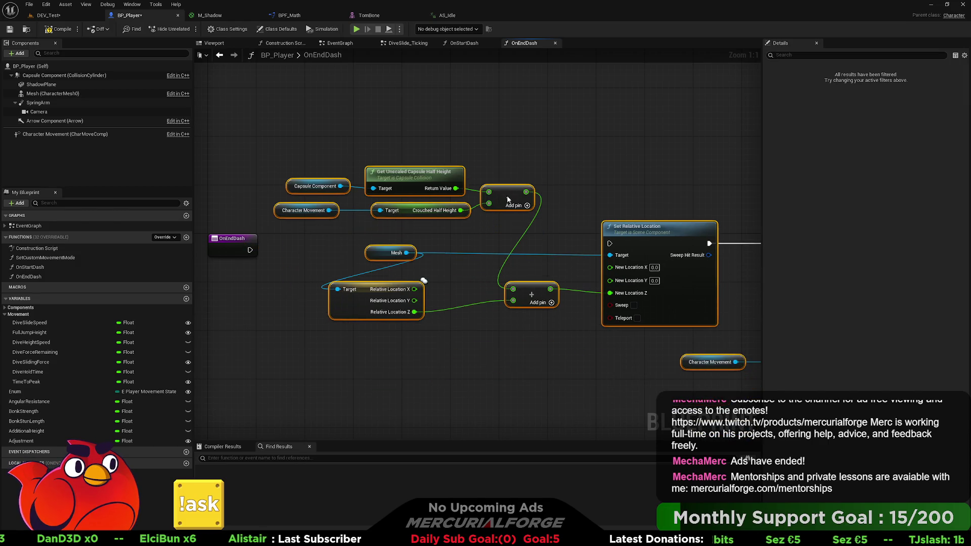
drag(250, 249, 610, 243)
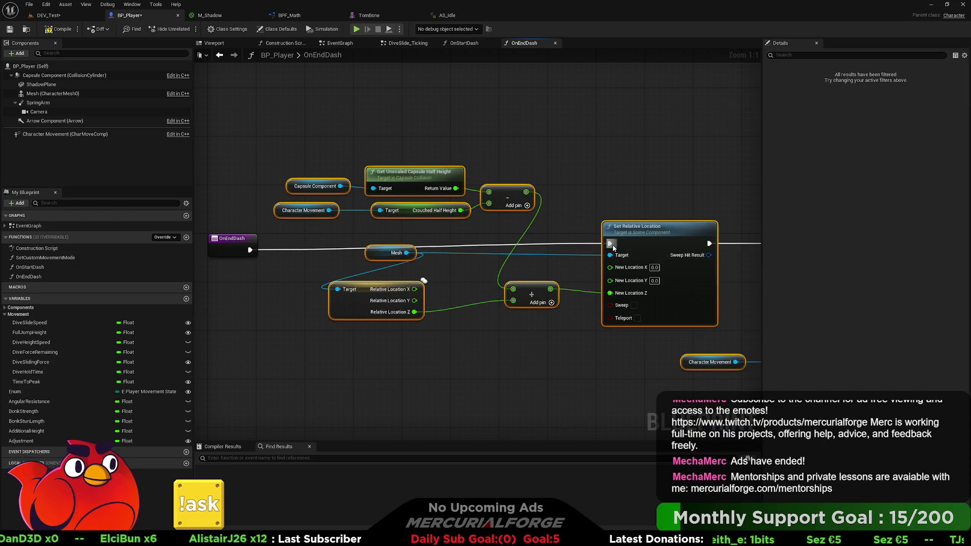
drag(251, 243, 251, 236)
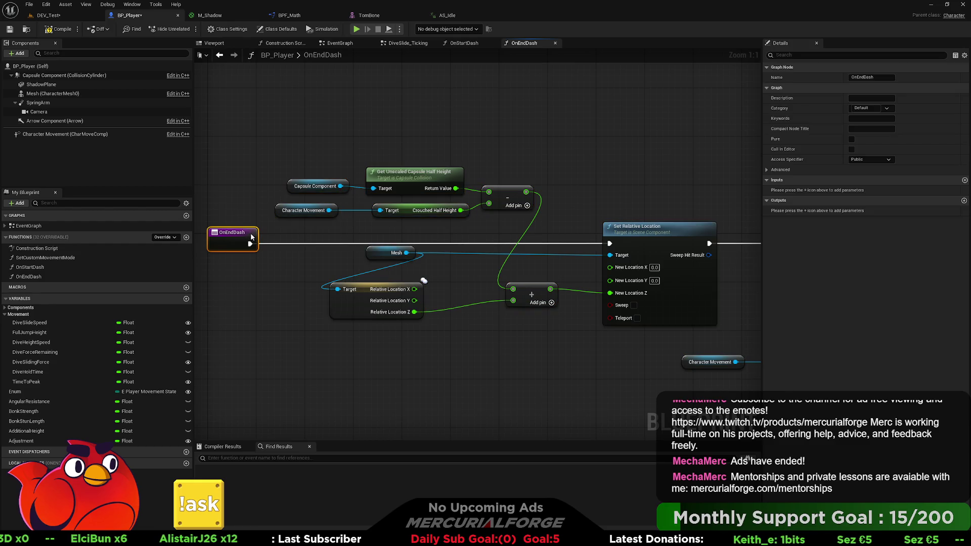
click(297, 275)
drag(297, 275, 257, 264)
drag(543, 344, 503, 330)
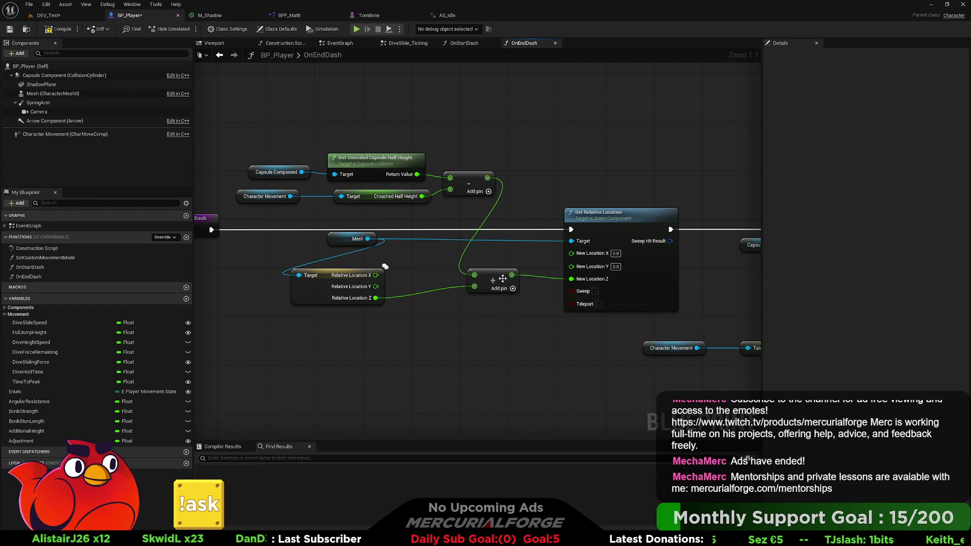
Step: Insert a One Minus node after the add node feeding the mesh Z offset
mouse_move(501, 274)
mouse_down()
mouse_move(464, 275)
mouse_move(515, 274)
mouse_up()
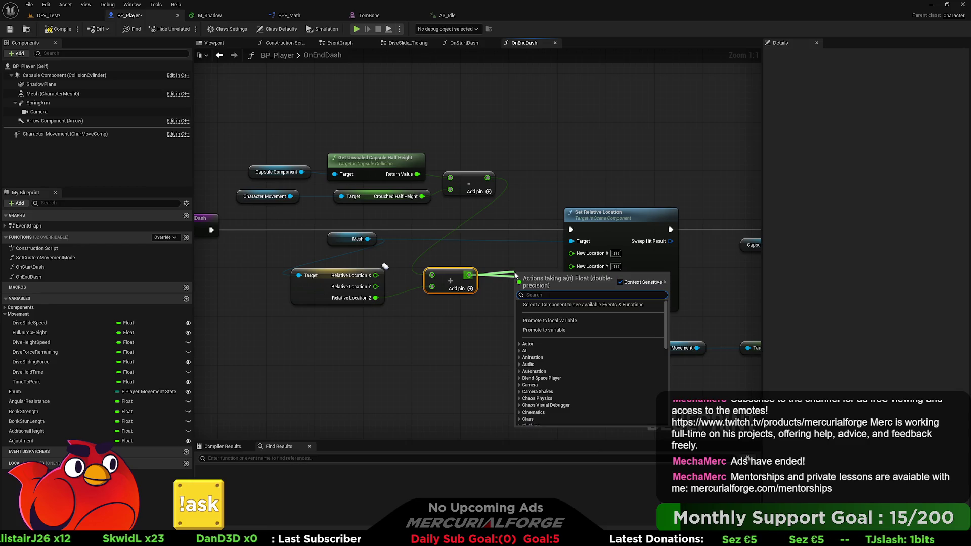
text(onem)
key(Return)
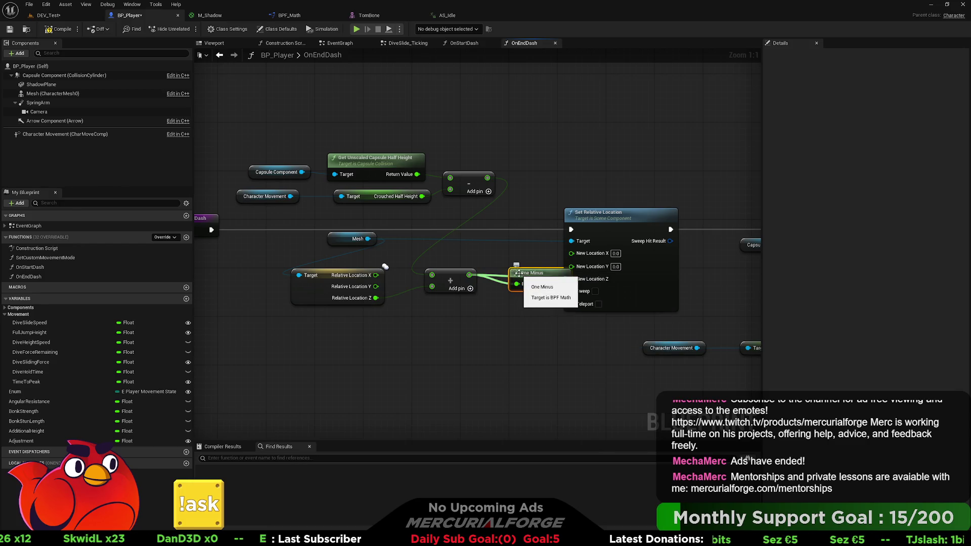
mouse_move(573, 284)
mouse_down()
mouse_move(537, 284)
mouse_move(532, 268)
mouse_up()
Step: Replace Crouched Half Height with Get Unscaled Capsule Half Height in Set Capsule Half Height, then save BP_Player
mouse_move(773, 283)
mouse_down()
mouse_move(515, 277)
mouse_move(752, 284)
mouse_up()
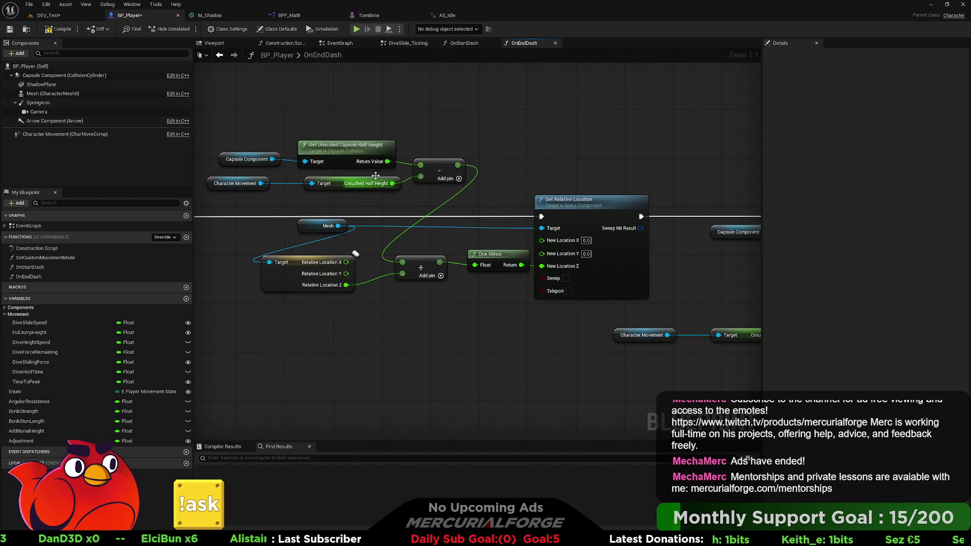
mouse_move(356, 126)
mouse_down()
mouse_move(257, 156)
mouse_move(563, 260)
mouse_up()
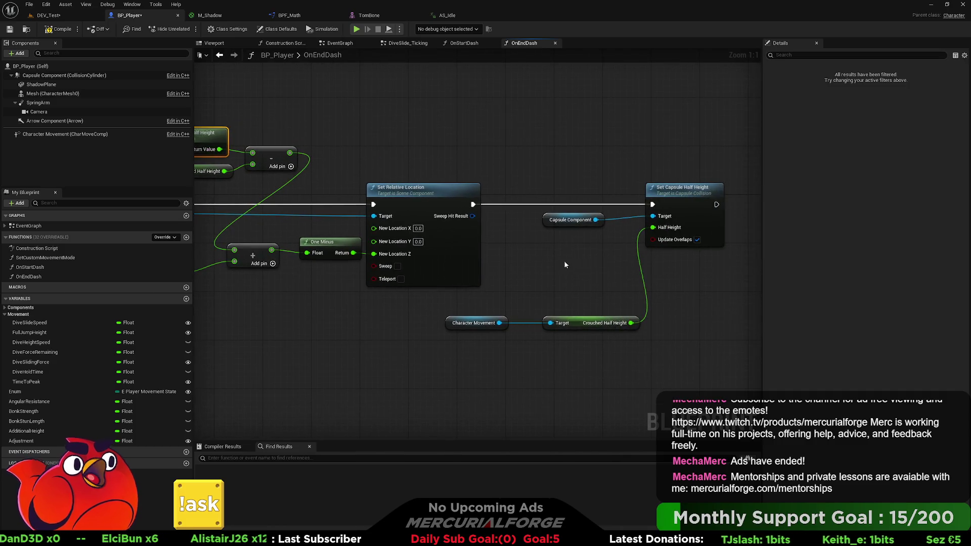
drag(535, 344, 379, 306)
key(Delete)
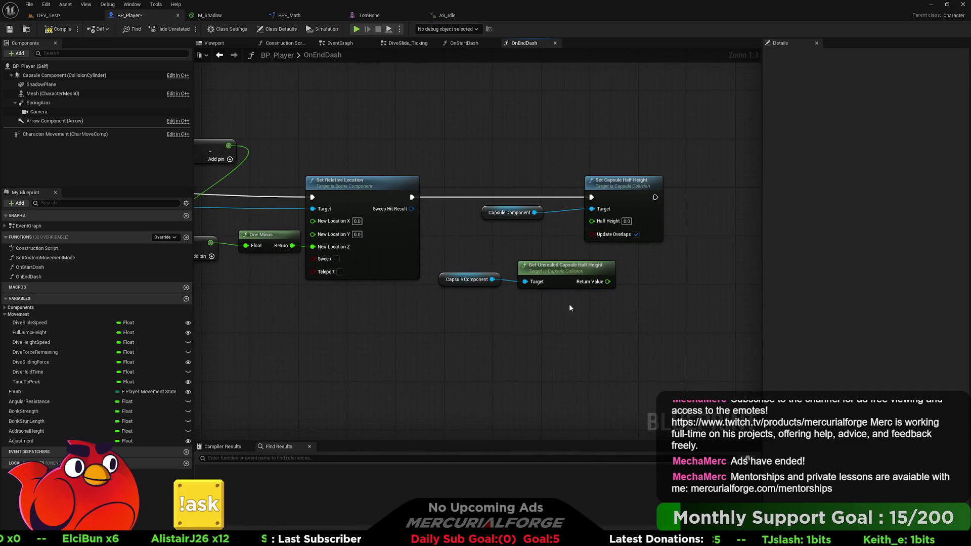
drag(626, 298, 432, 255)
mouse_move(597, 268)
mouse_down()
mouse_move(518, 304)
mouse_move(571, 265)
mouse_move(547, 308)
mouse_move(605, 246)
mouse_move(599, 225)
mouse_up()
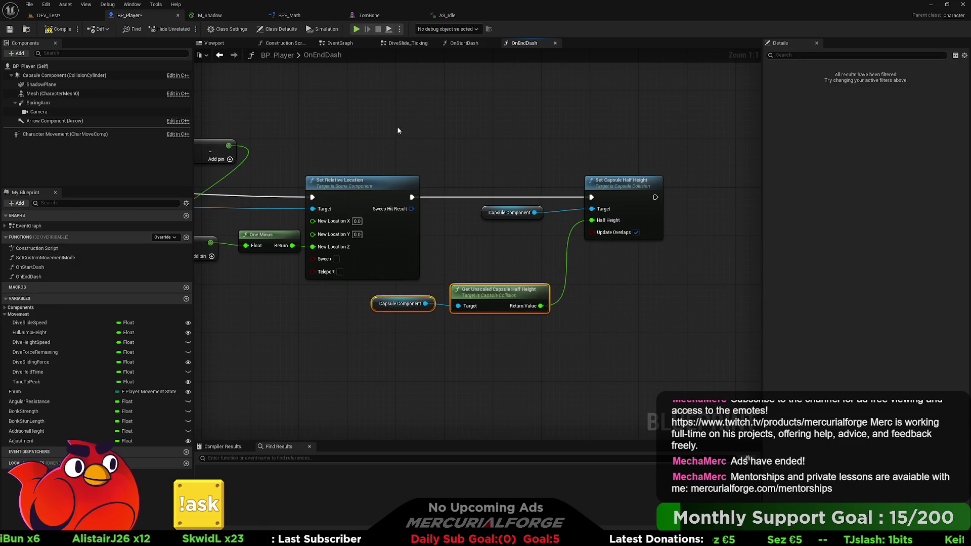
click(10, 29)
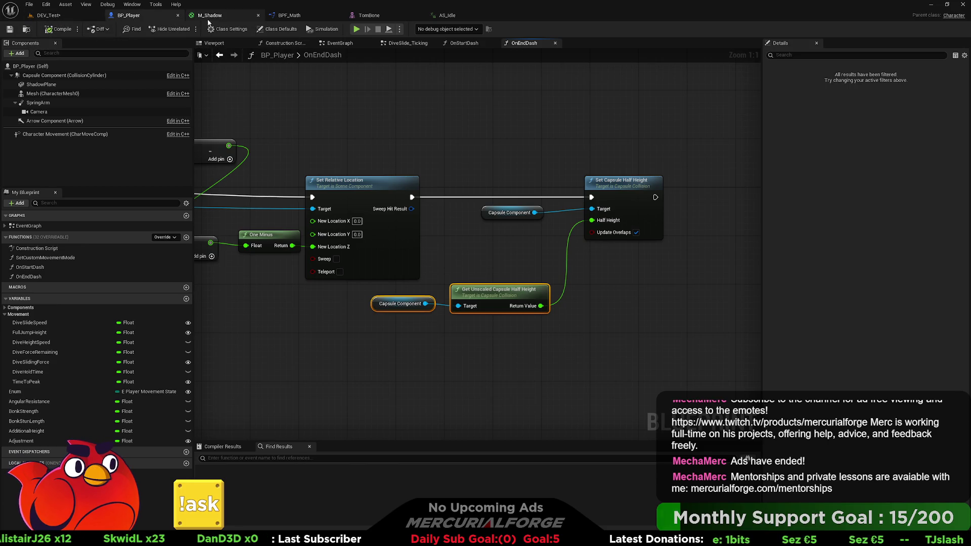
Step: End the running DEV_Test play session
click(59, 17)
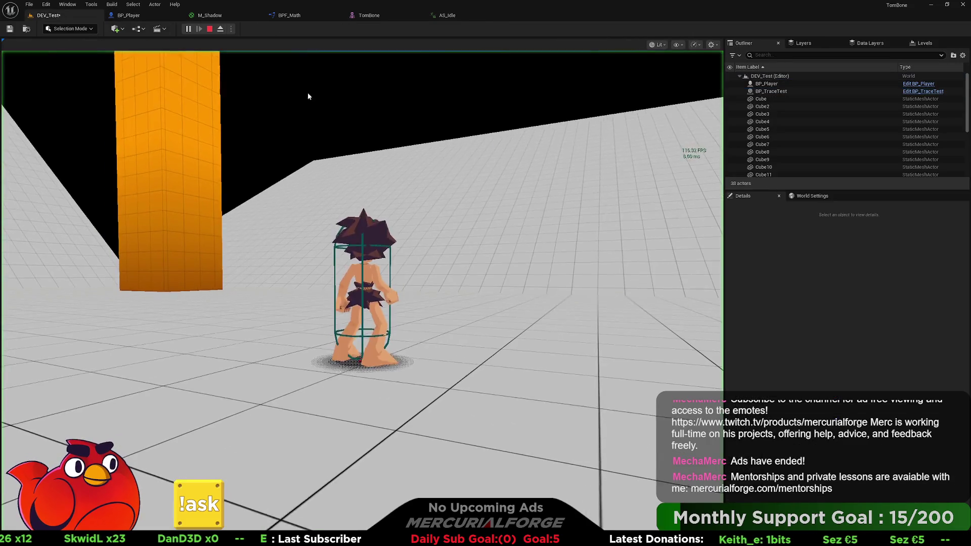
click(308, 96)
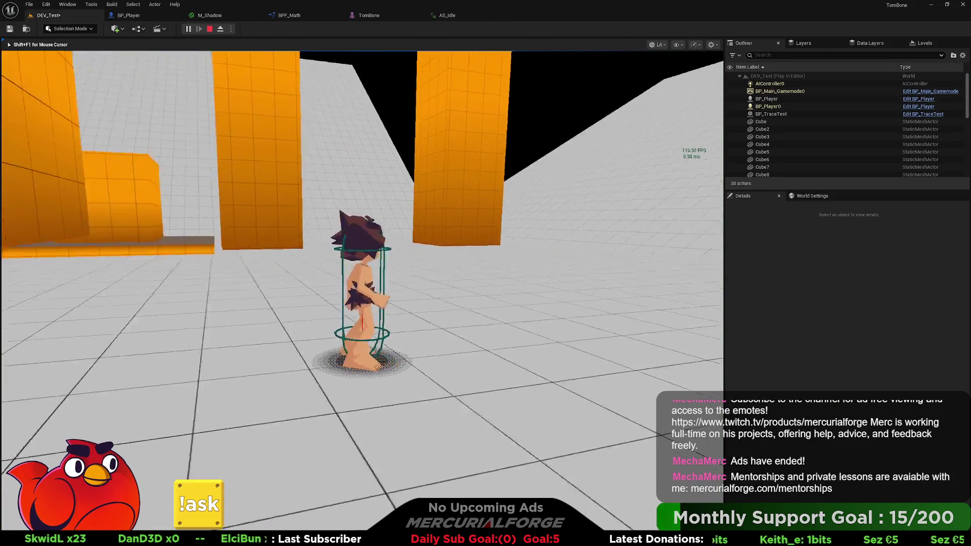
key(Escape)
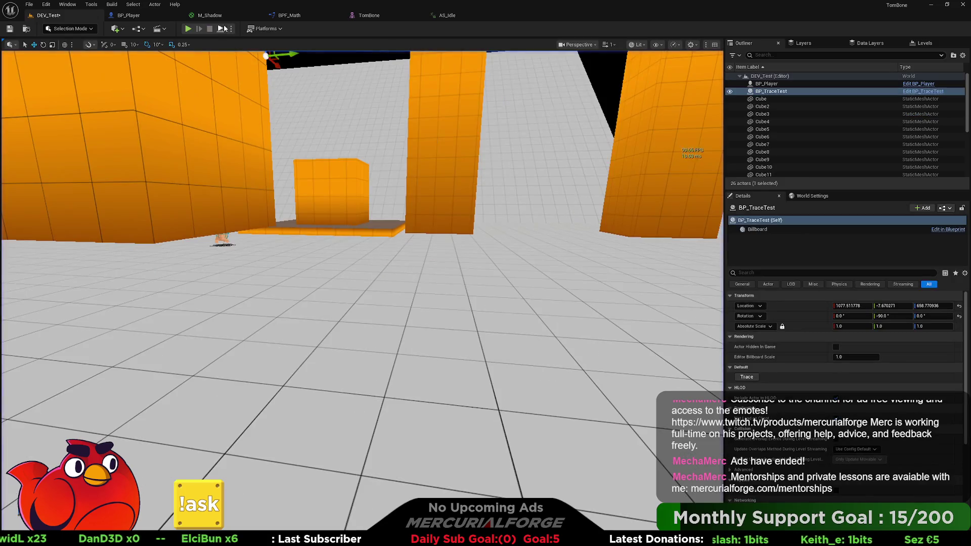
Step: Switch to BP_Player, browse its graph tabs, and return to the EventGraph's movement-state switch
click(141, 17)
click(212, 42)
click(284, 43)
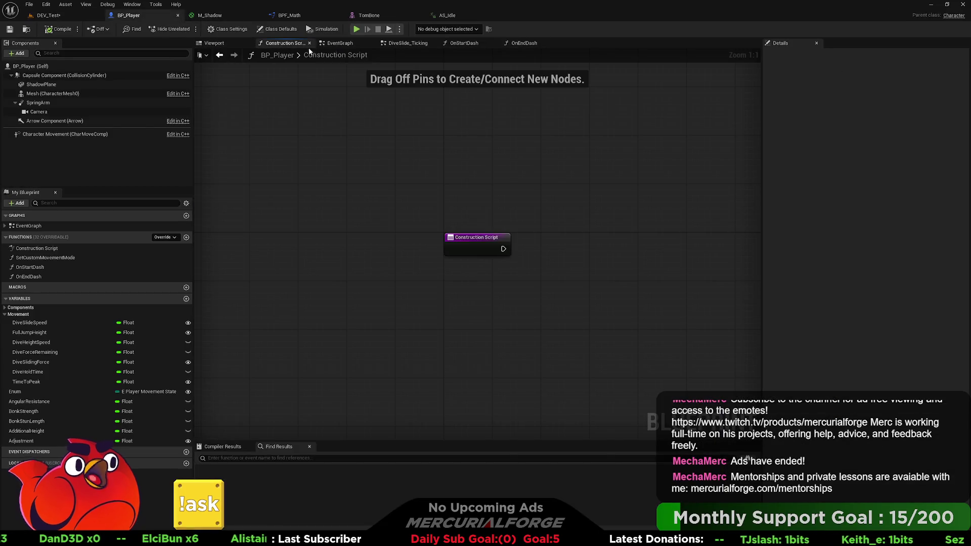
click(339, 43)
click(407, 43)
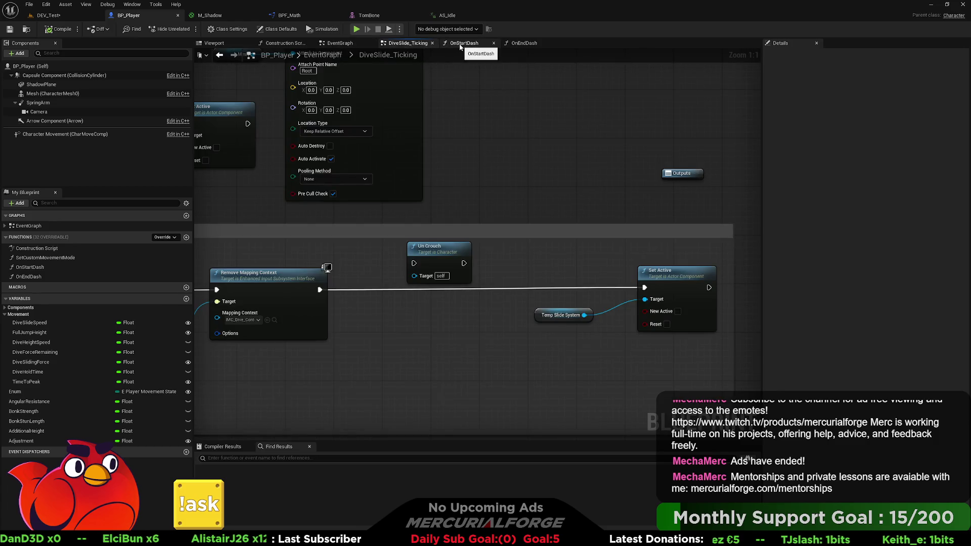
key(alt+Left)
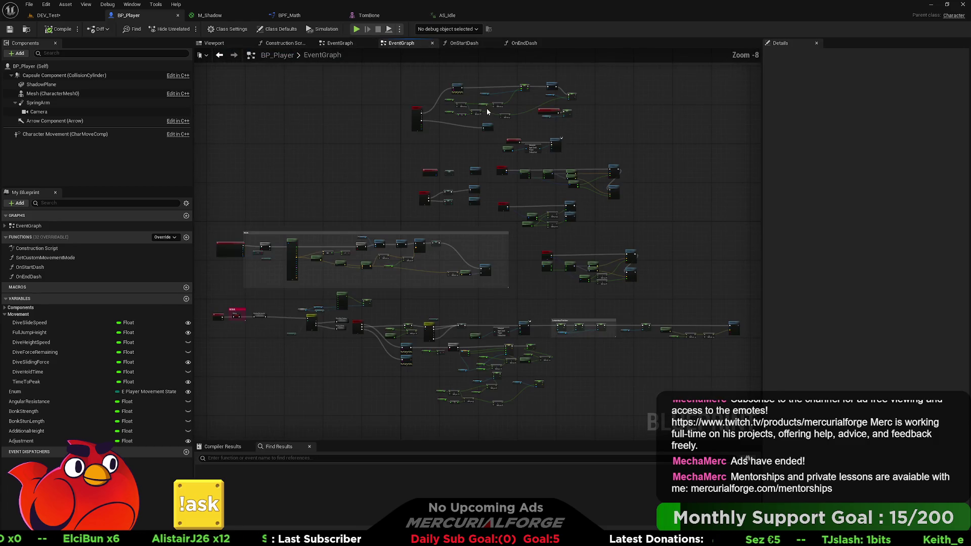
scroll(321, 324, up, 8)
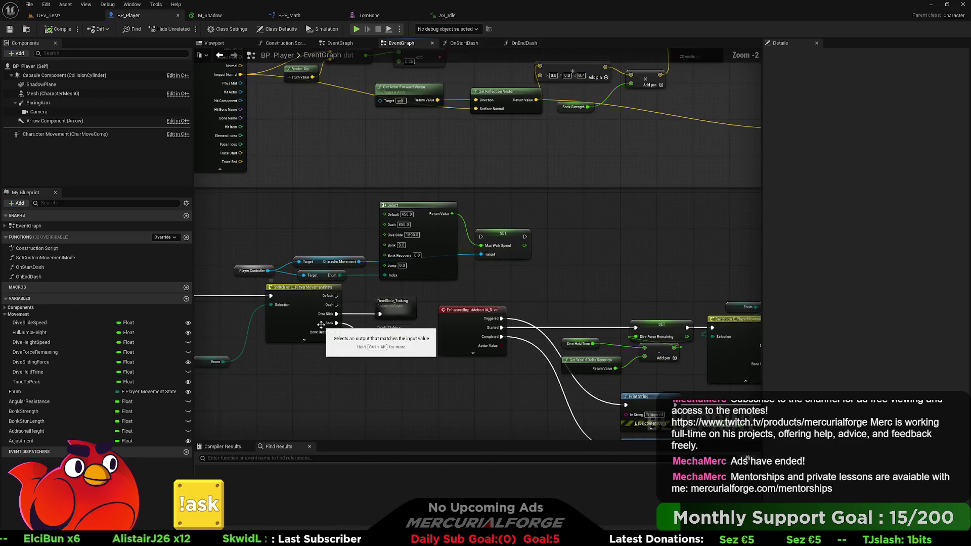
Step: Place an On End Dash call and wire it after the IA_Dash Completed SET node
scroll(342, 324, down, 7)
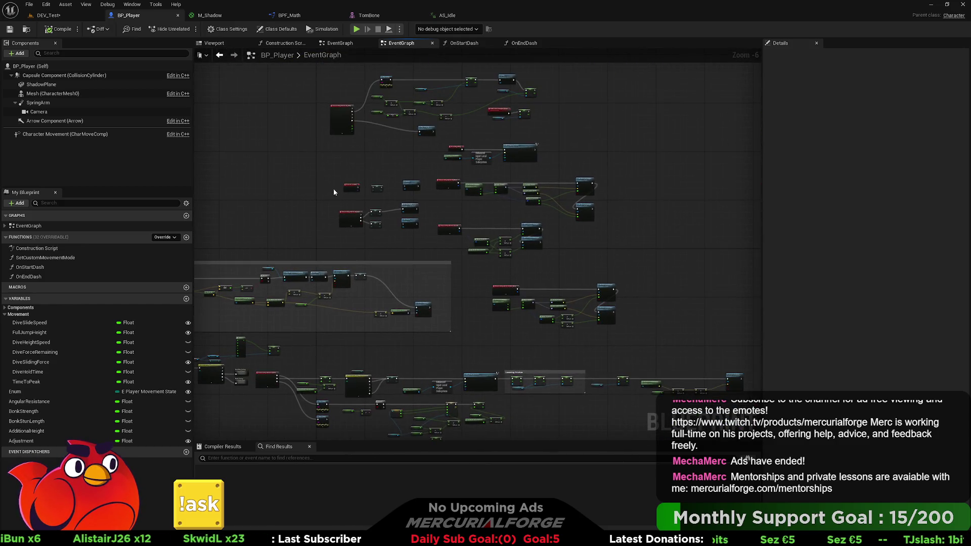
scroll(358, 187, up, 6)
drag(427, 228, 313, 174)
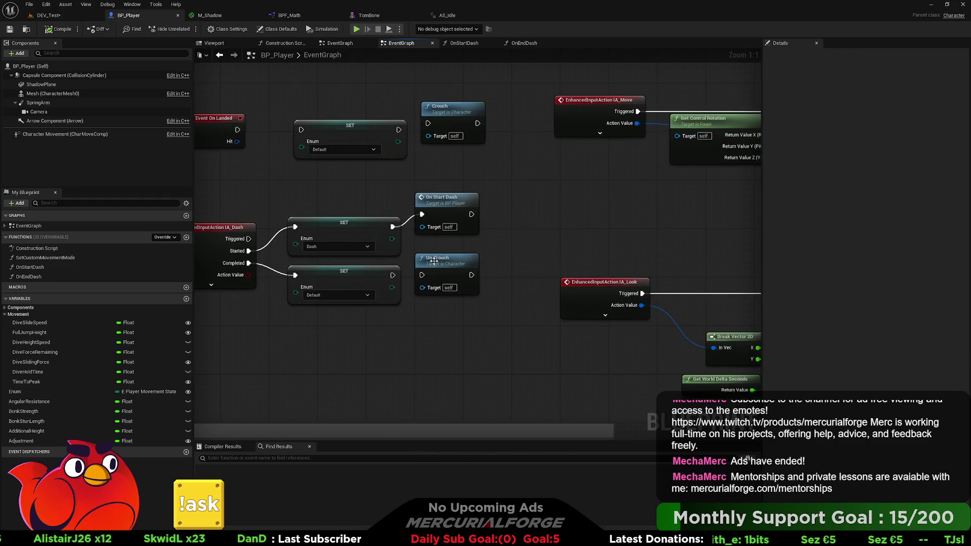
drag(29, 276, 441, 323)
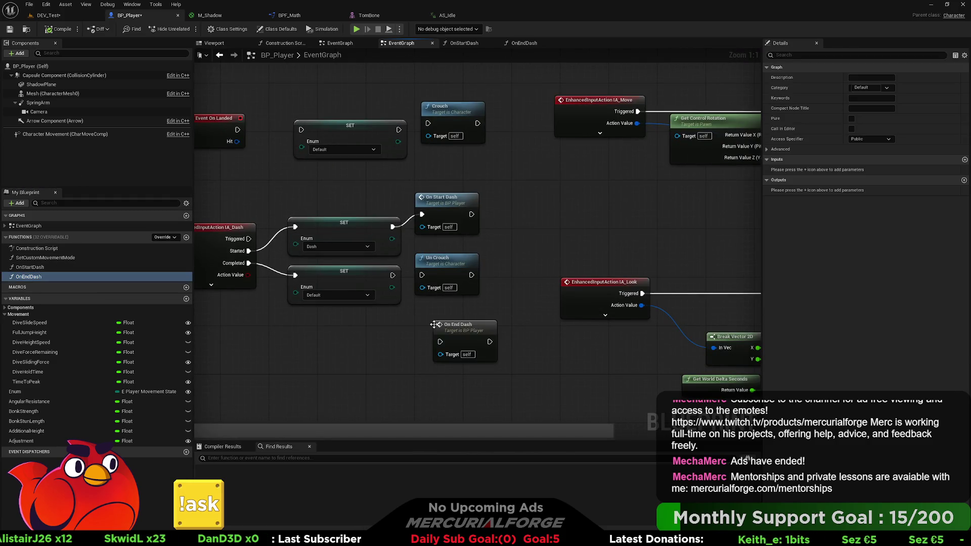
drag(392, 275, 440, 342)
Step: Compile BP_Player and start a play test in DEV_Test
click(51, 32)
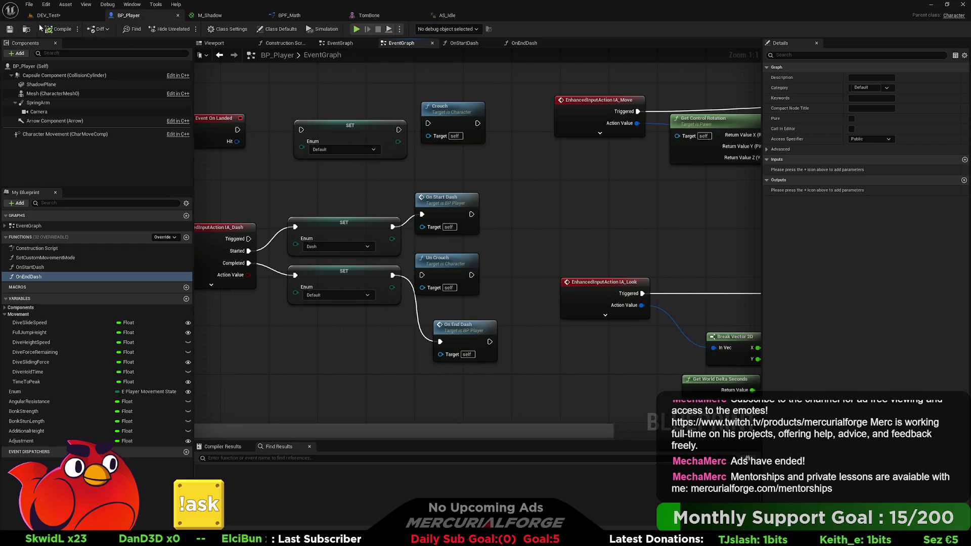
click(49, 16)
click(188, 29)
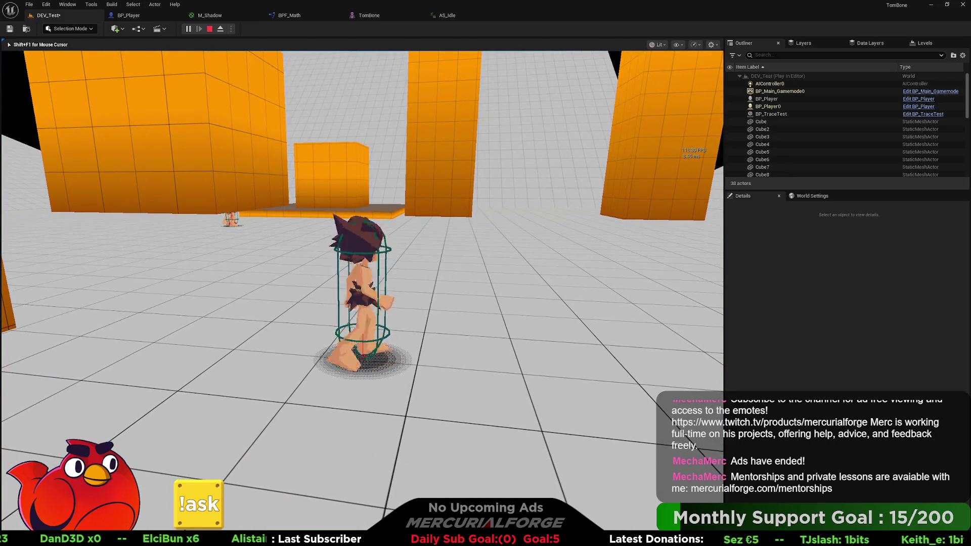
Step: Run the character forward and jump, including a running jump, in the play test
key(w)
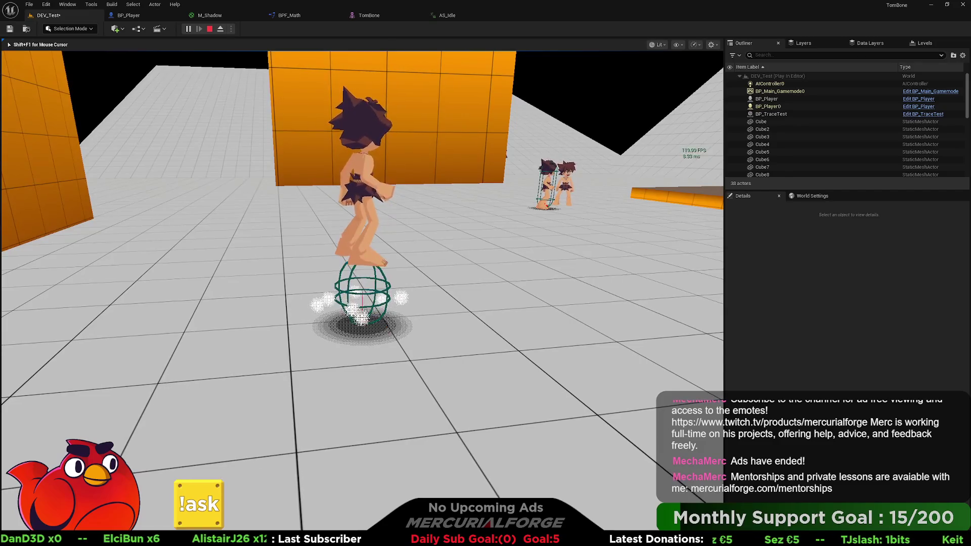
key(space)
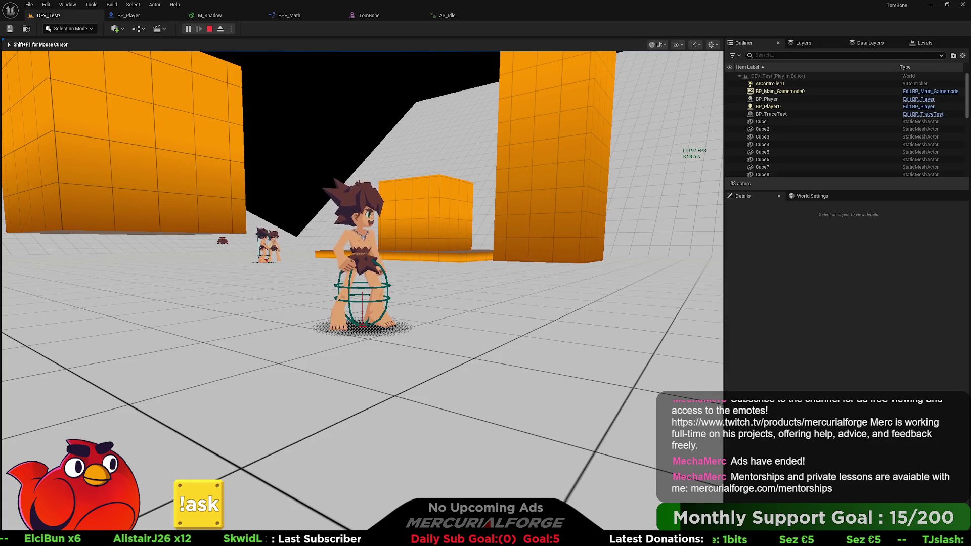
key(w)
key(space)
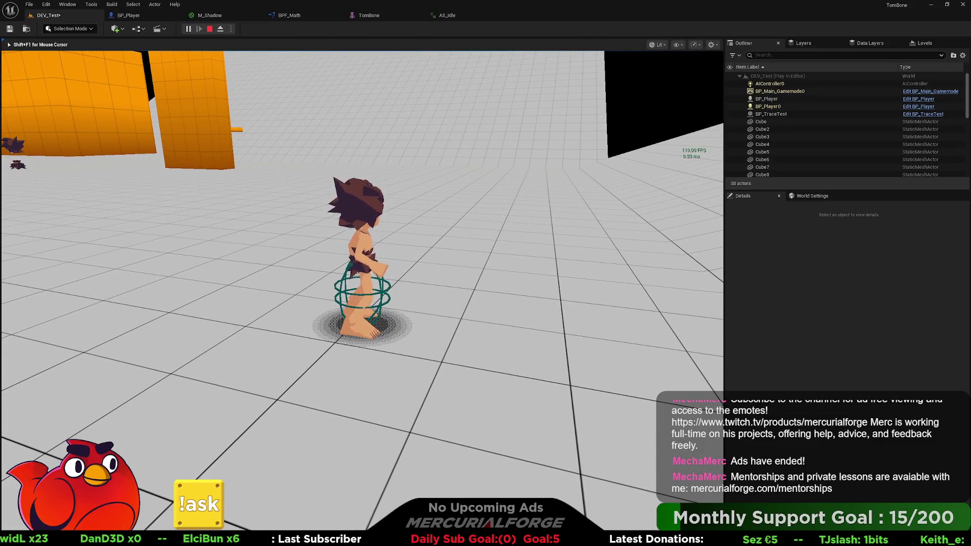
Step: End the play session, close the Message Log, and return to BP_Player's EventGraph
key(Escape)
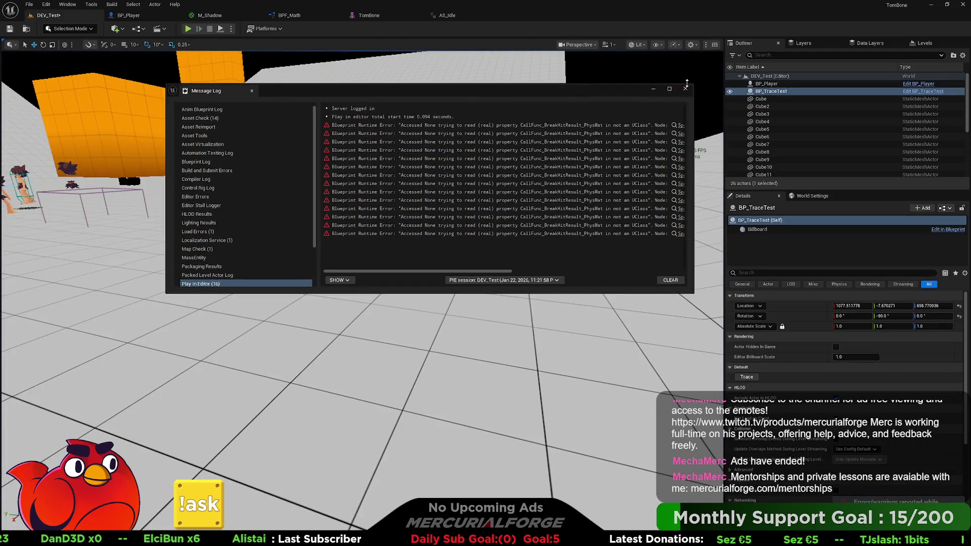
click(685, 88)
click(152, 15)
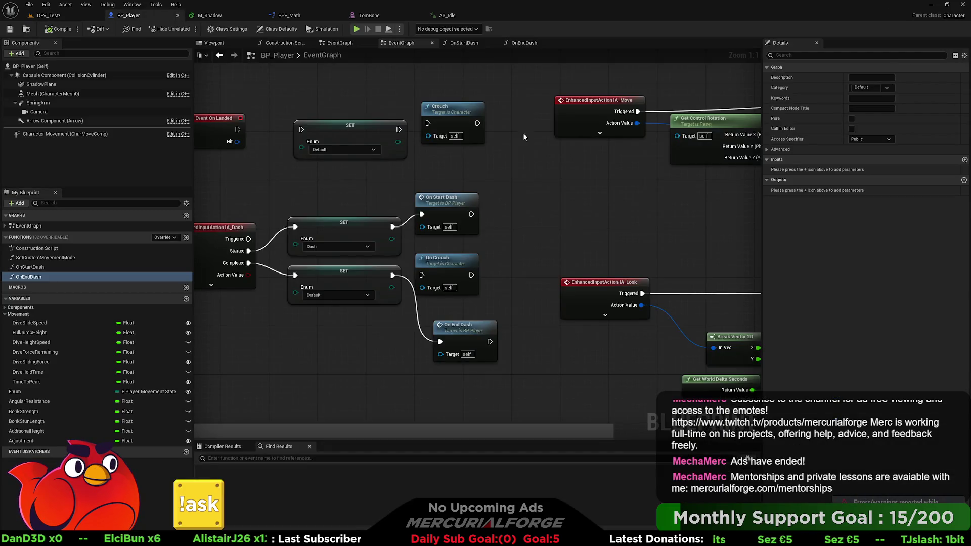
Step: Open OnEndDash from the On End Dash node and pan to its entry and capsule half-height nodes
double_click(464, 326)
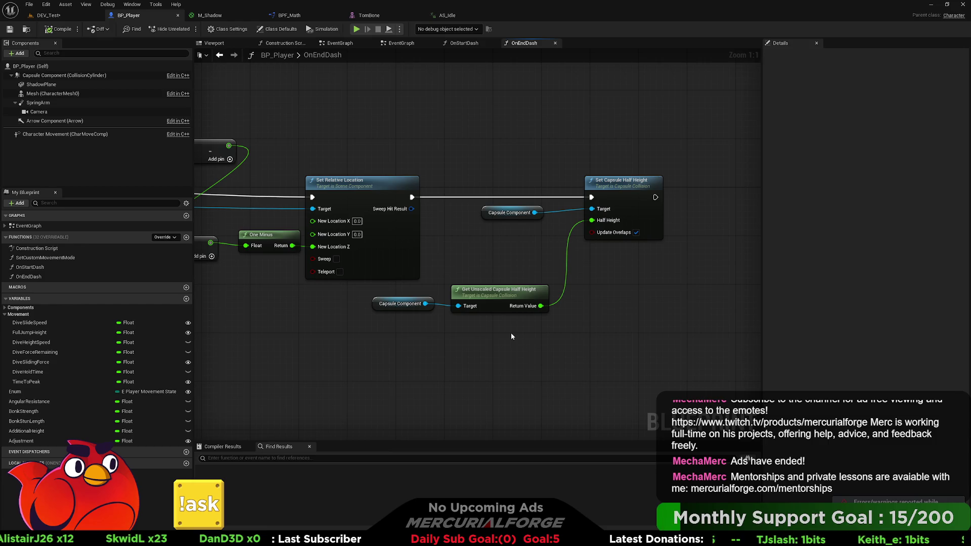
drag(334, 322, 621, 317)
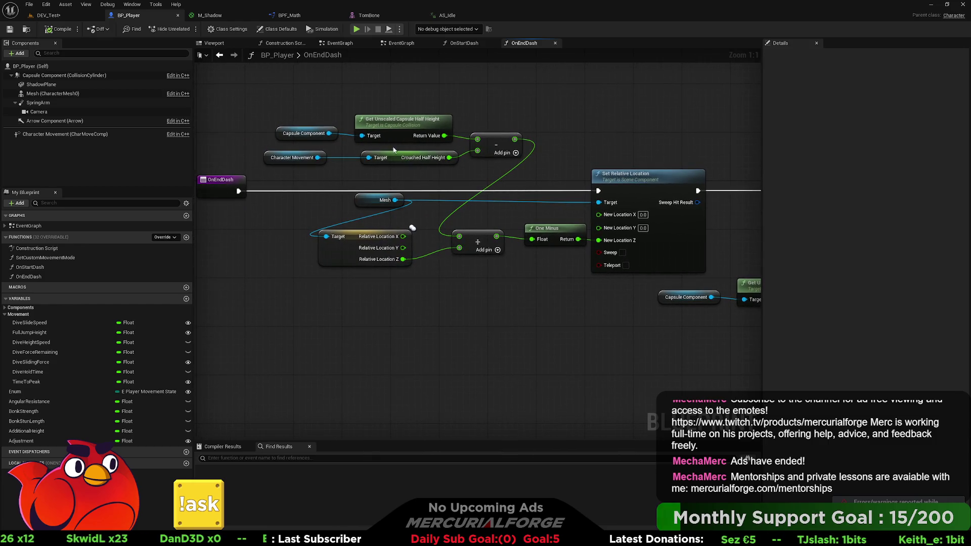
drag(361, 122, 372, 206)
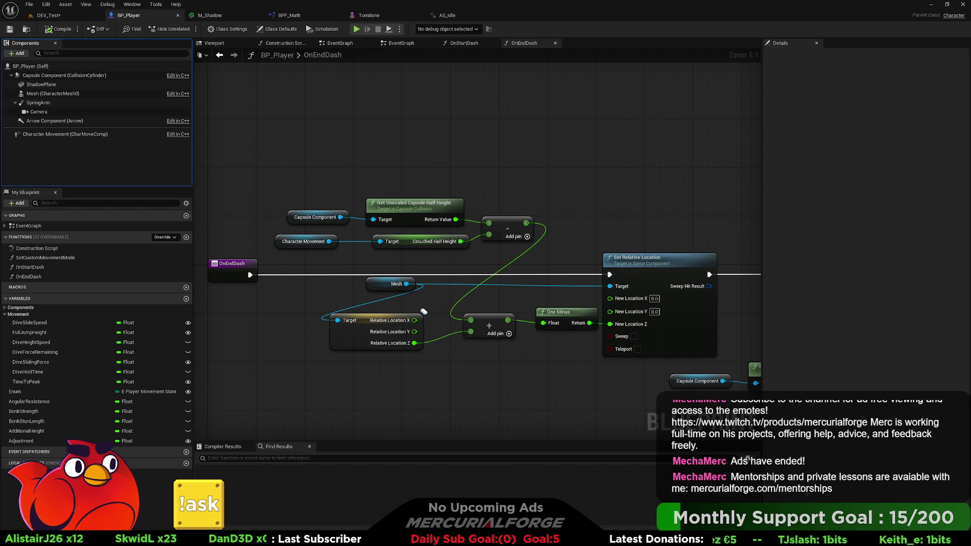
click(607, 223)
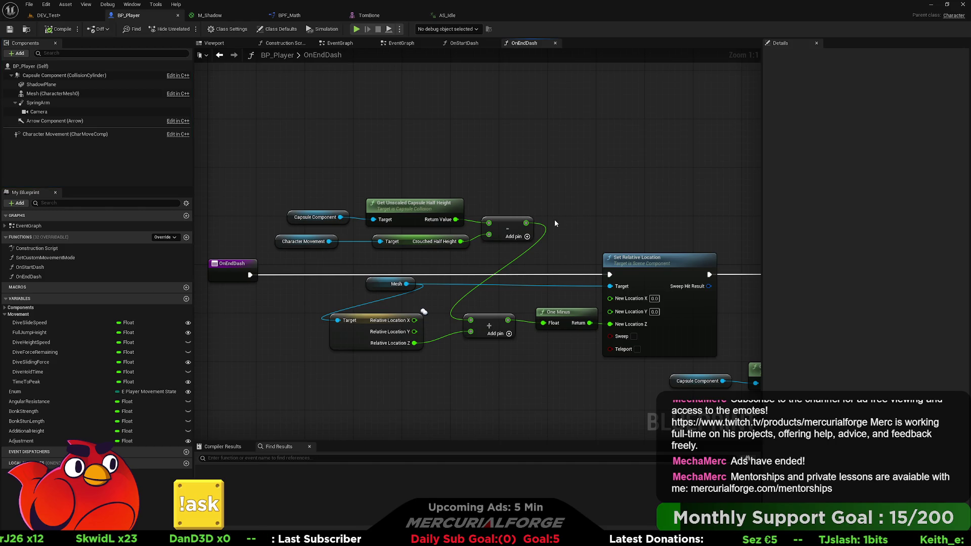
Step: Duplicate the Character Movement Crouched Half Height getters, remove the stray capsule nodes, and position the copy
mouse_move(558, 226)
mouse_down()
mouse_move(400, 160)
mouse_move(375, 169)
mouse_up()
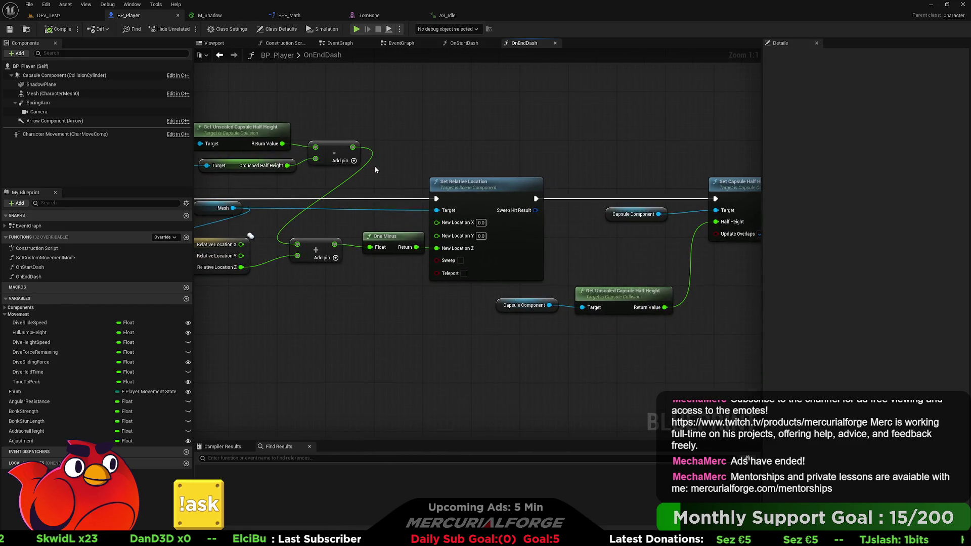
drag(365, 210, 448, 210)
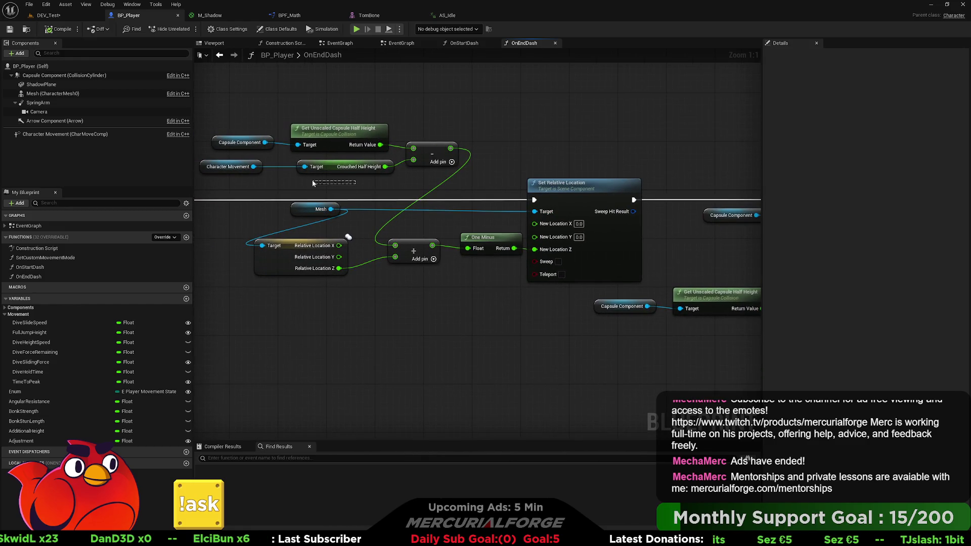
drag(319, 183, 251, 169)
mouse_move(556, 329)
mouse_down()
mouse_move(433, 317)
mouse_move(551, 295)
mouse_up()
click(499, 328)
key(ctrl+v)
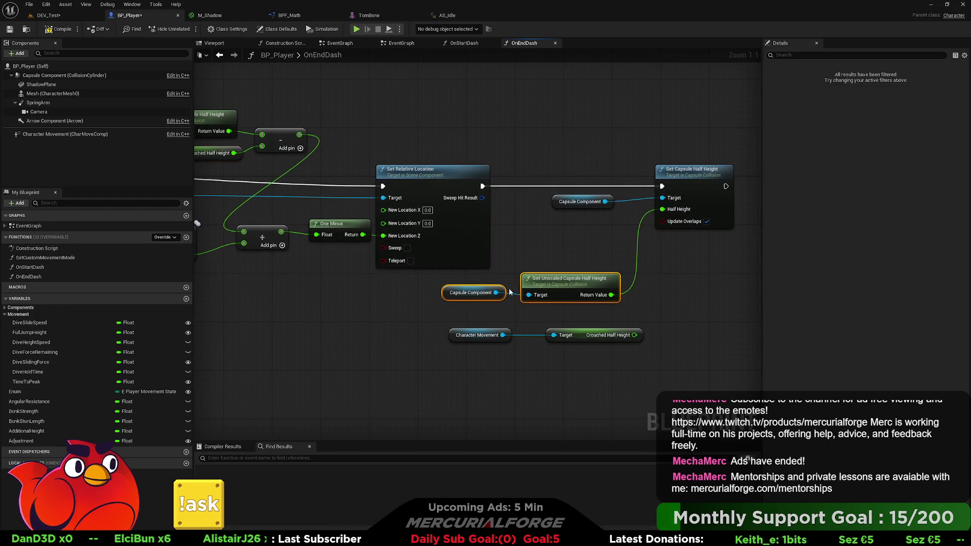
key(Delete)
drag(611, 307, 707, 306)
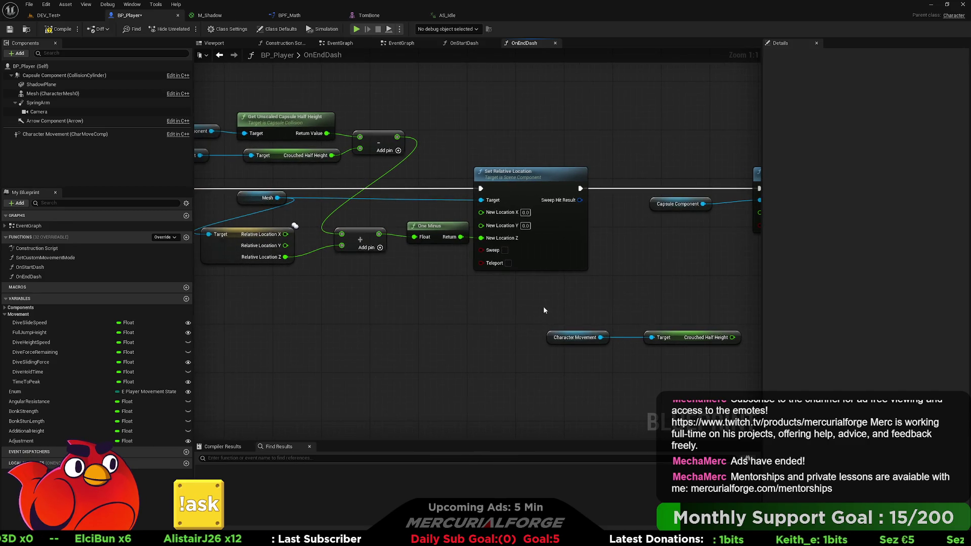
mouse_move(478, 306)
mouse_down()
mouse_move(573, 305)
mouse_move(461, 307)
mouse_up()
drag(687, 372, 530, 328)
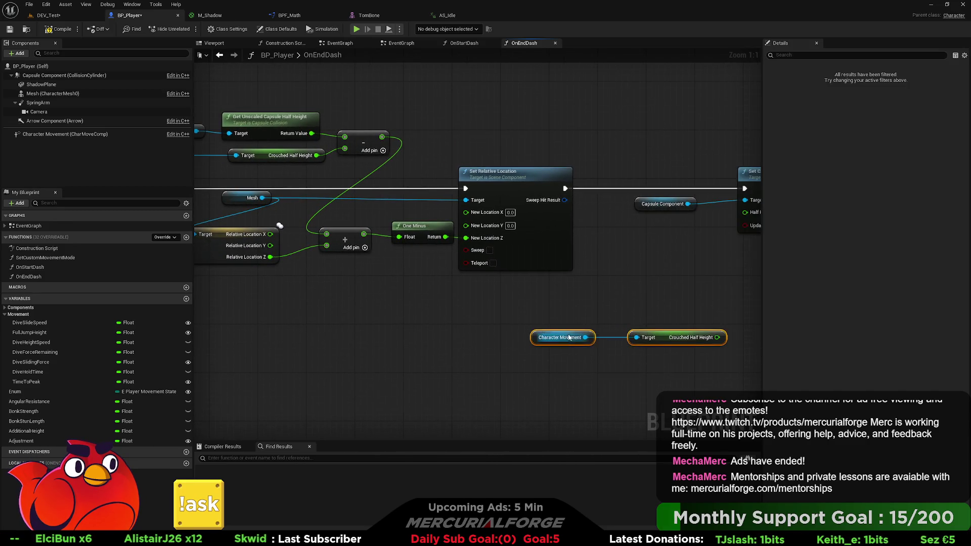
drag(663, 336, 632, 312)
Step: Move Set Capsule Half Height right and paste the Capsule Component unscaled half-height getters below Set Relative Location
mouse_move(471, 297)
mouse_down()
mouse_move(653, 306)
mouse_move(308, 306)
mouse_up()
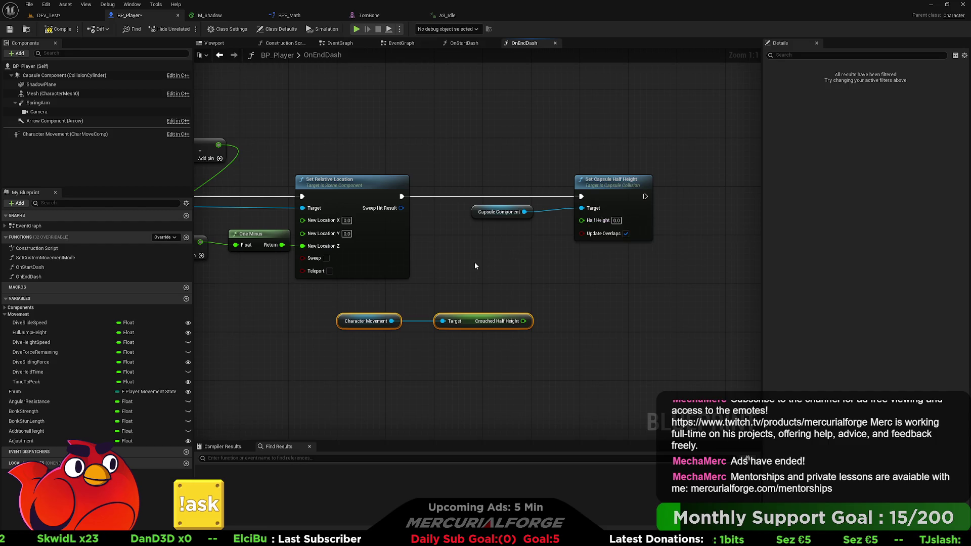
drag(475, 265, 441, 285)
drag(513, 200, 581, 199)
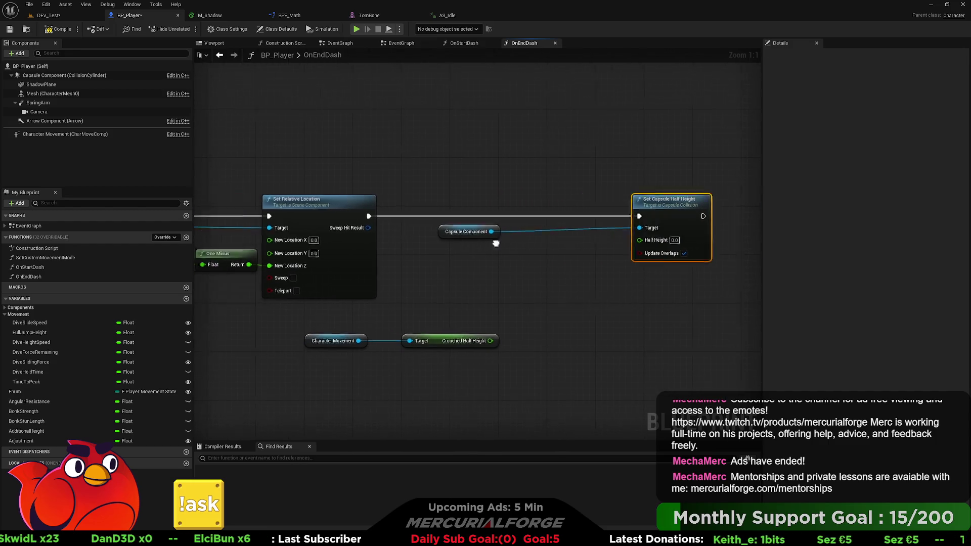
drag(495, 243, 811, 245)
click(289, 162)
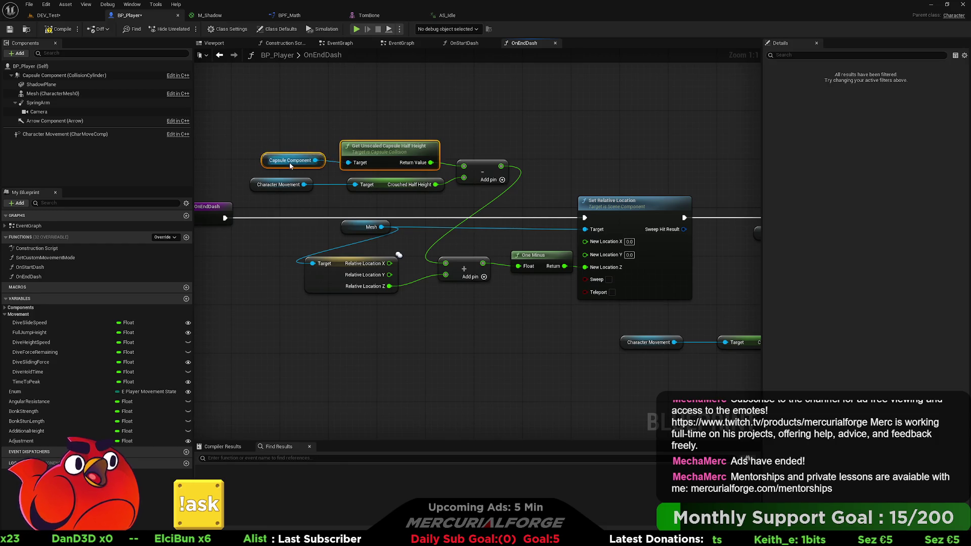
key(ctrl+c)
drag(564, 220, 375, 201)
key(ctrl+v)
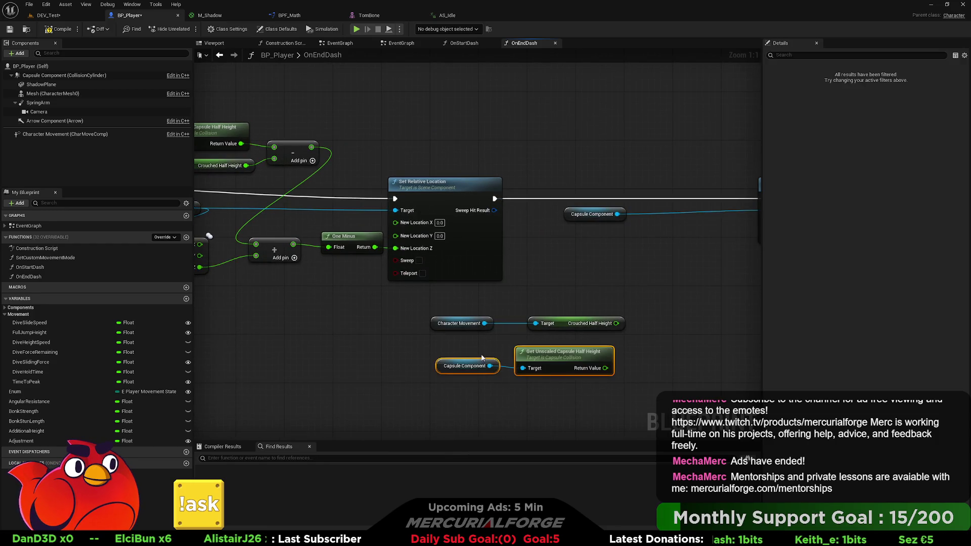
drag(481, 357, 367, 322)
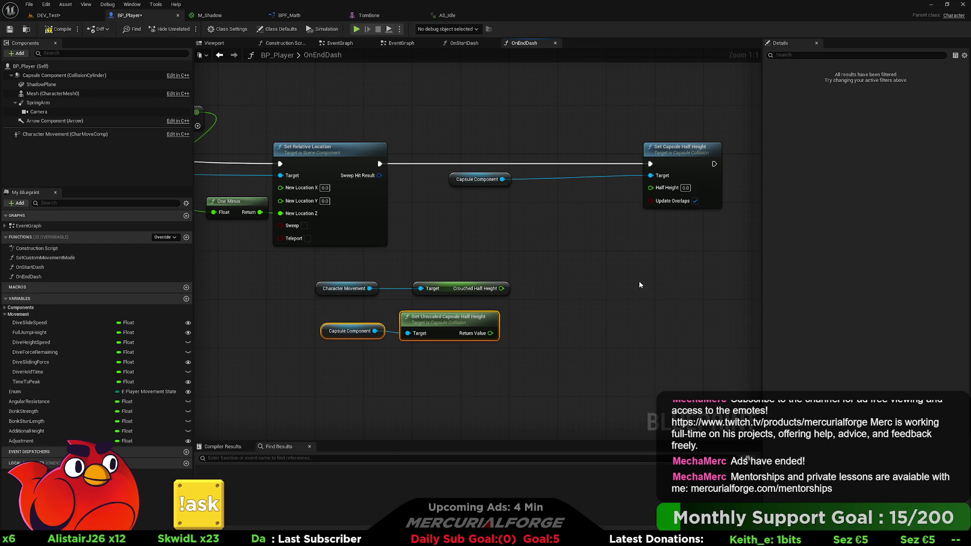
right_click(602, 266)
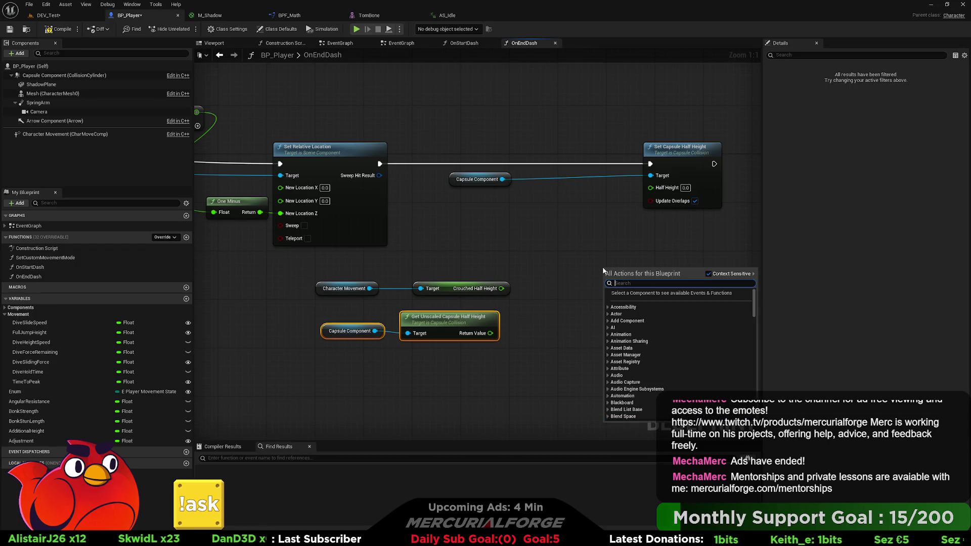
text(standing)
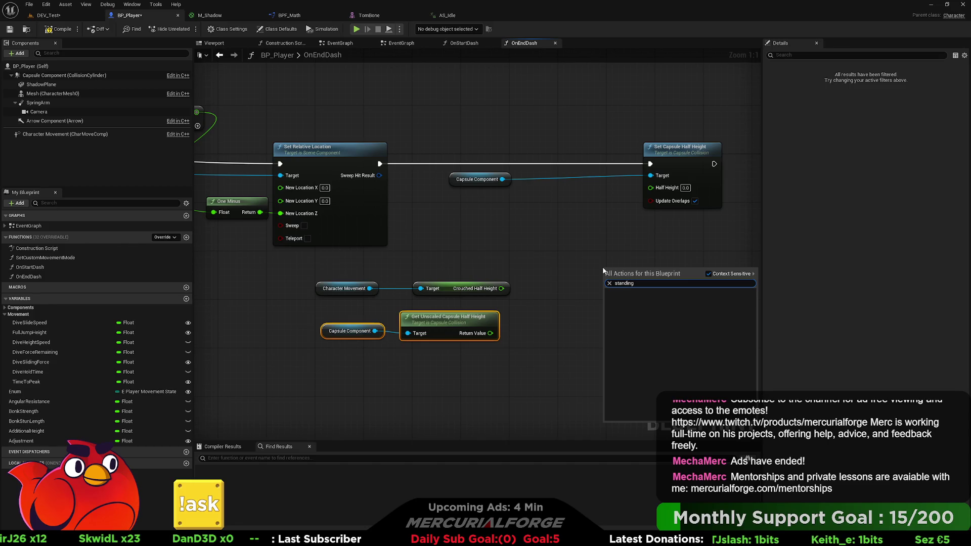
key(BackSpace)
key(BackSpace)
key(BackSpace)
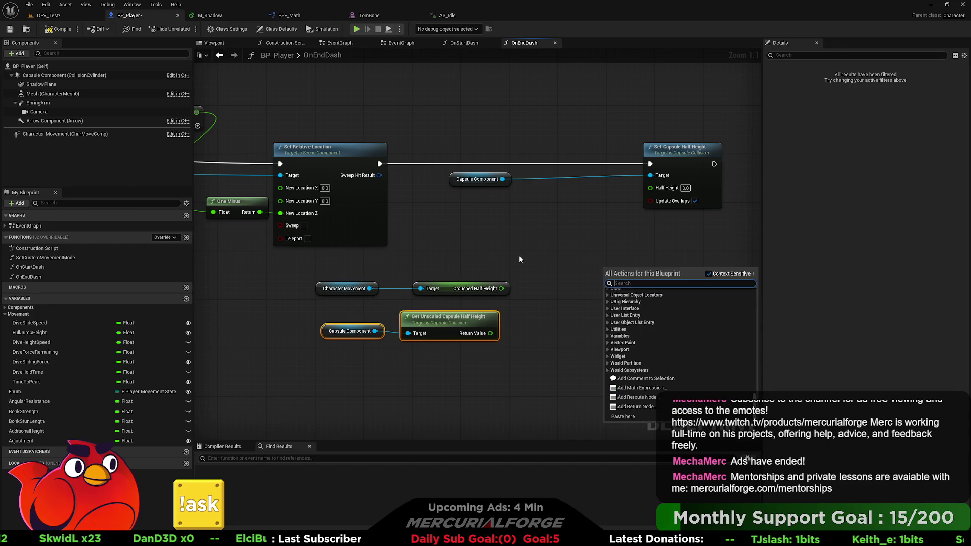
click(519, 260)
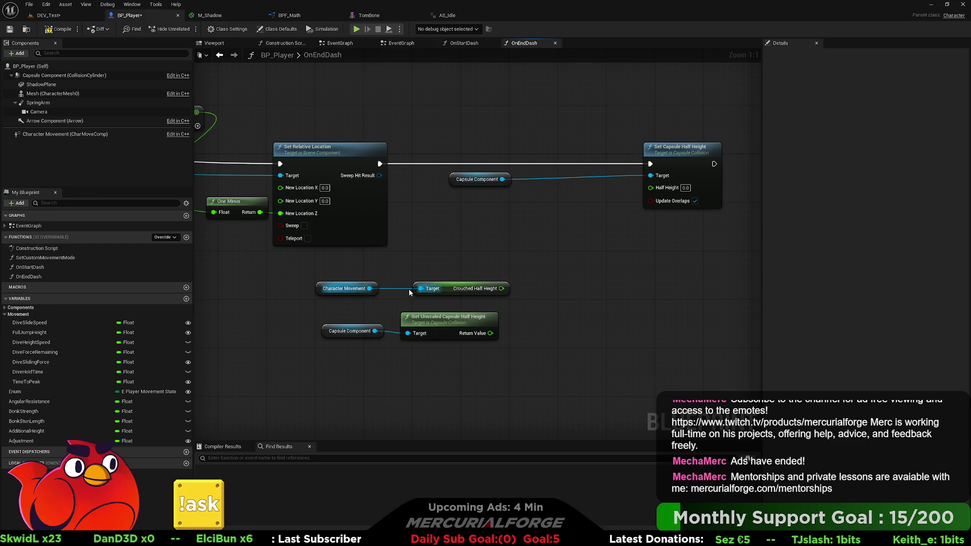
drag(369, 289, 501, 245)
text(standing)
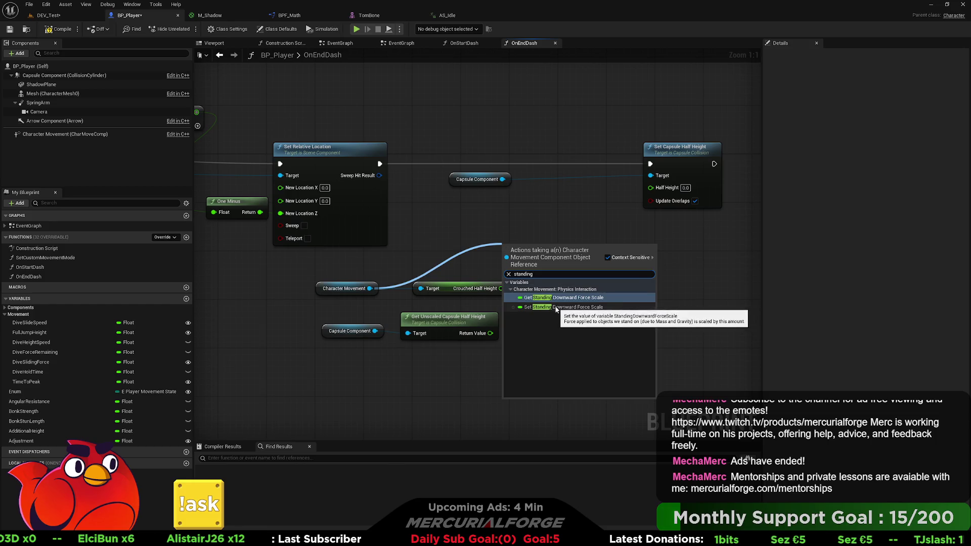
click(461, 258)
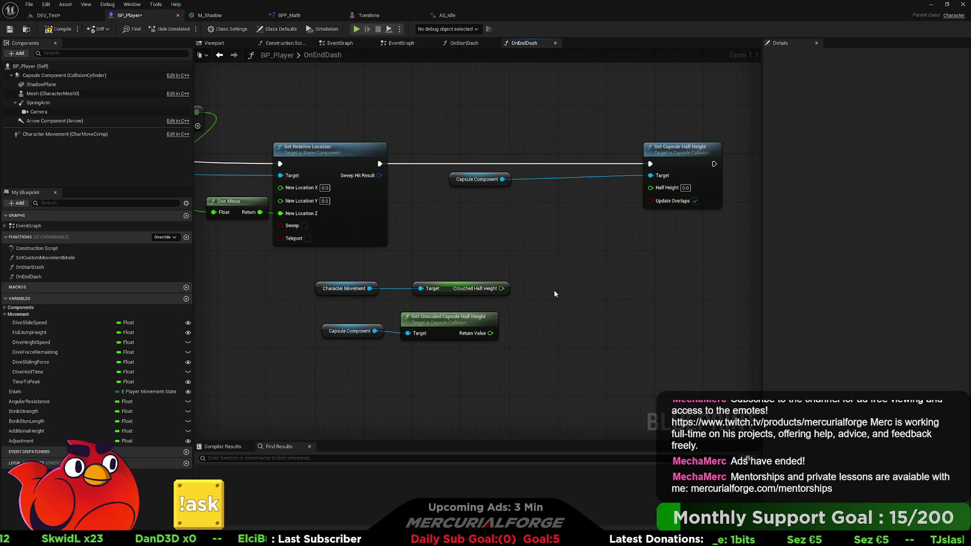
right_click(582, 252)
text(unscaled)
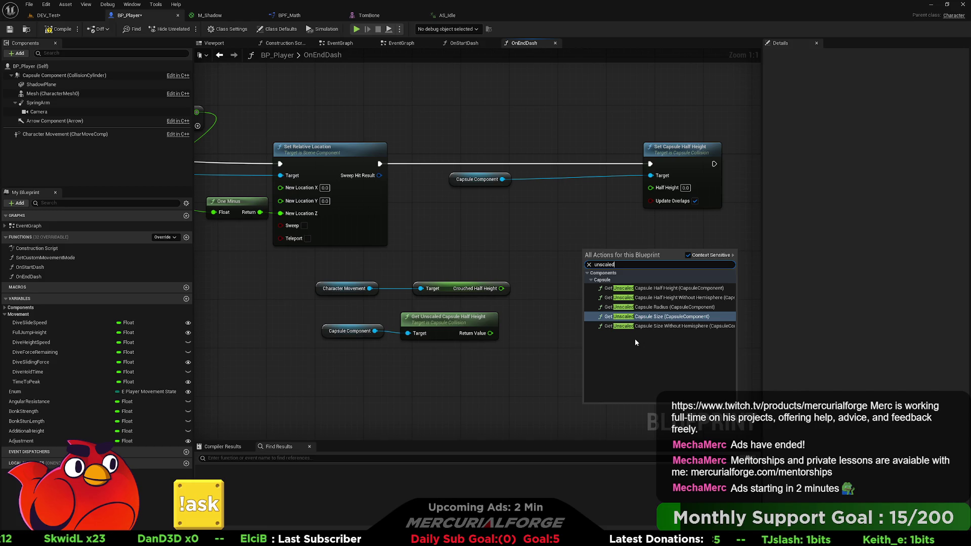
click(546, 262)
scroll(569, 268, down, 3)
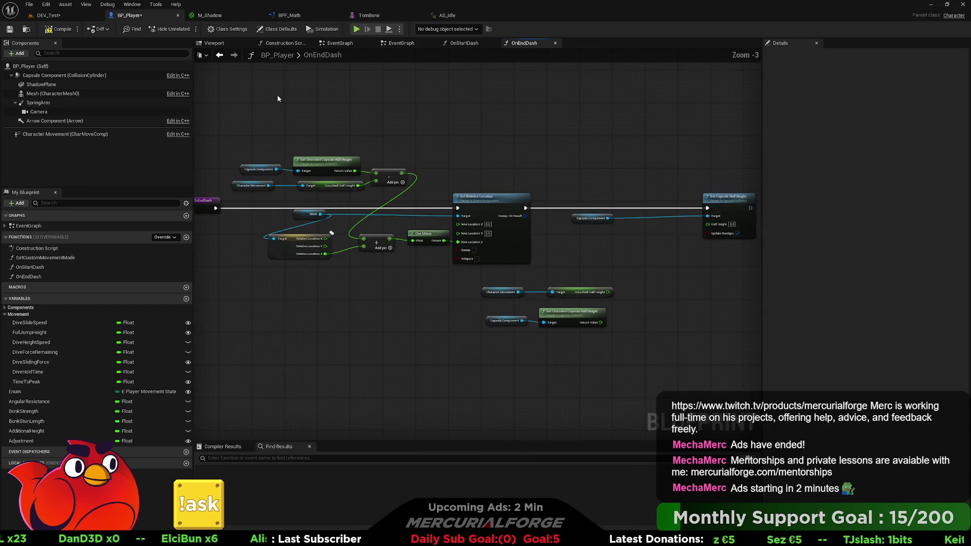
click(290, 43)
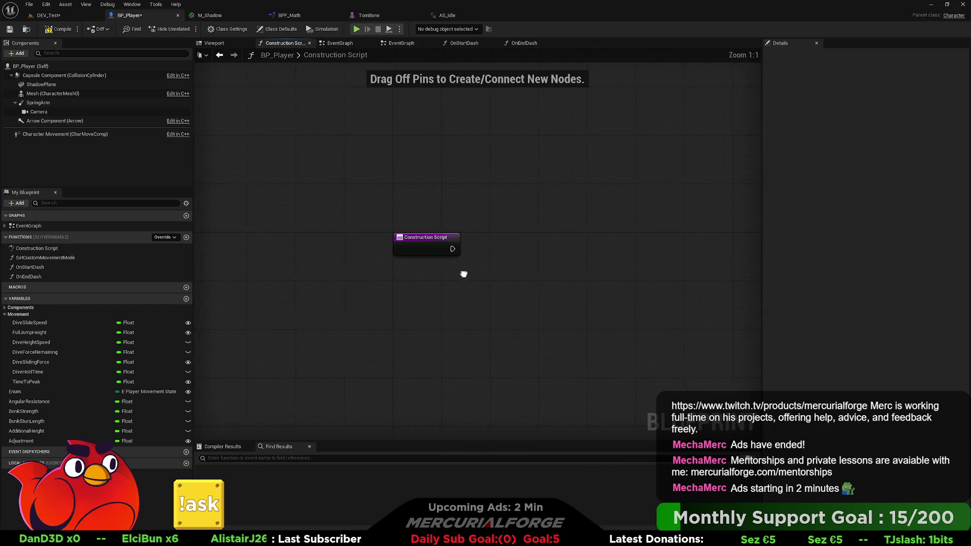
Step: Add a float variable named OldUnscaledHalfHeight in the Construction Script
click(186, 298)
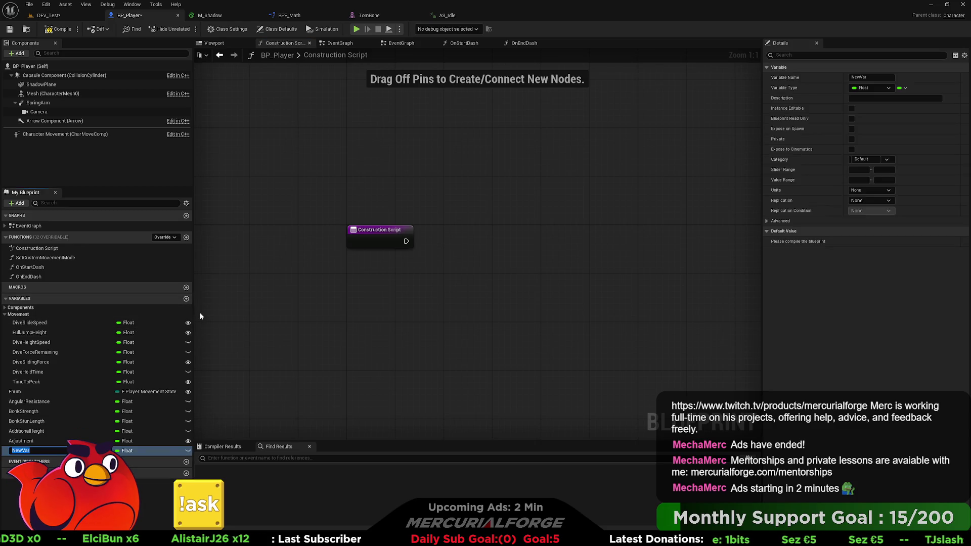
text(Old)
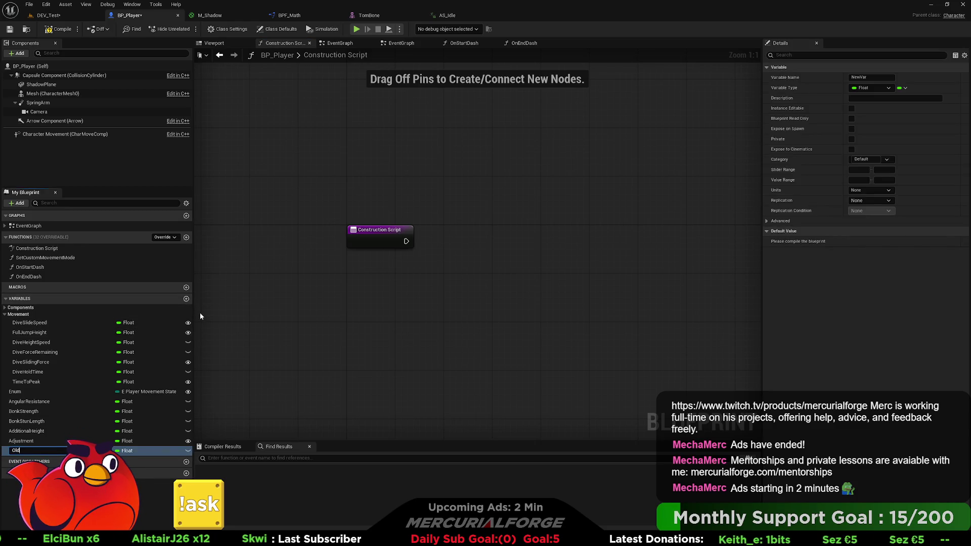
text(Unscaled)
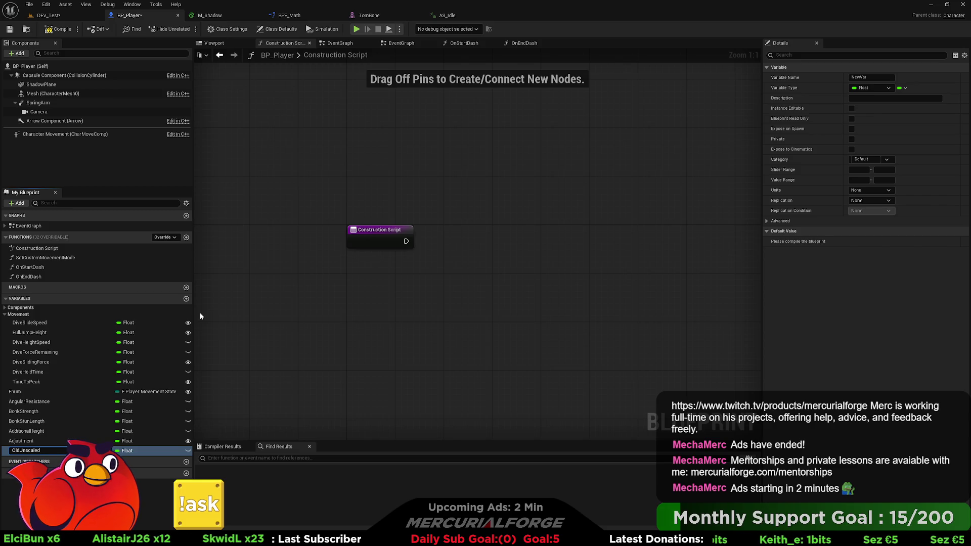
key(BackSpace)
key(BackSpace)
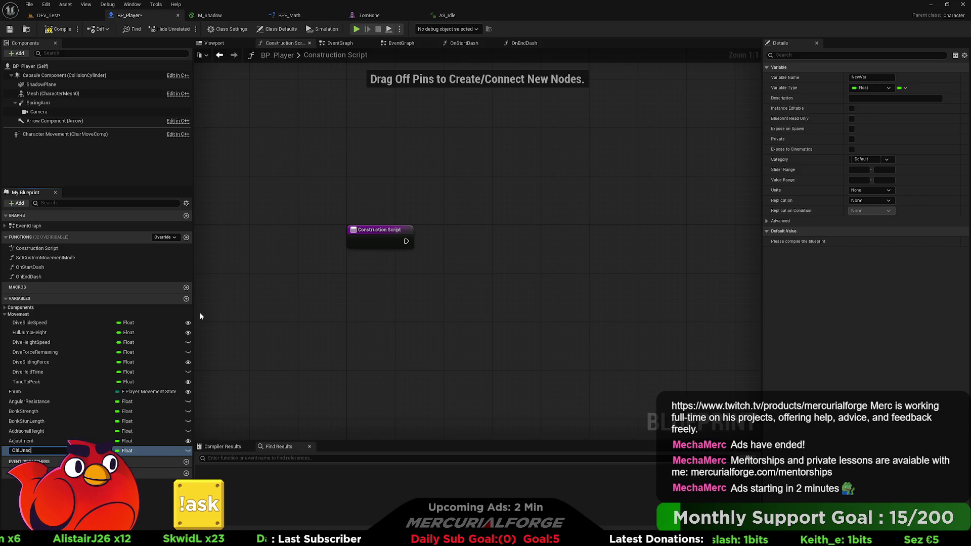
text(aledHalfHeight)
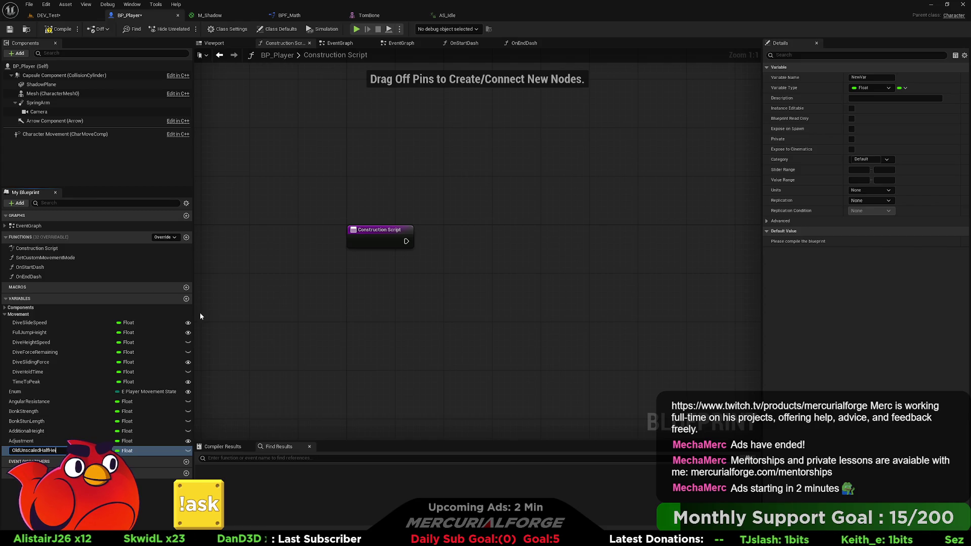
key(Return)
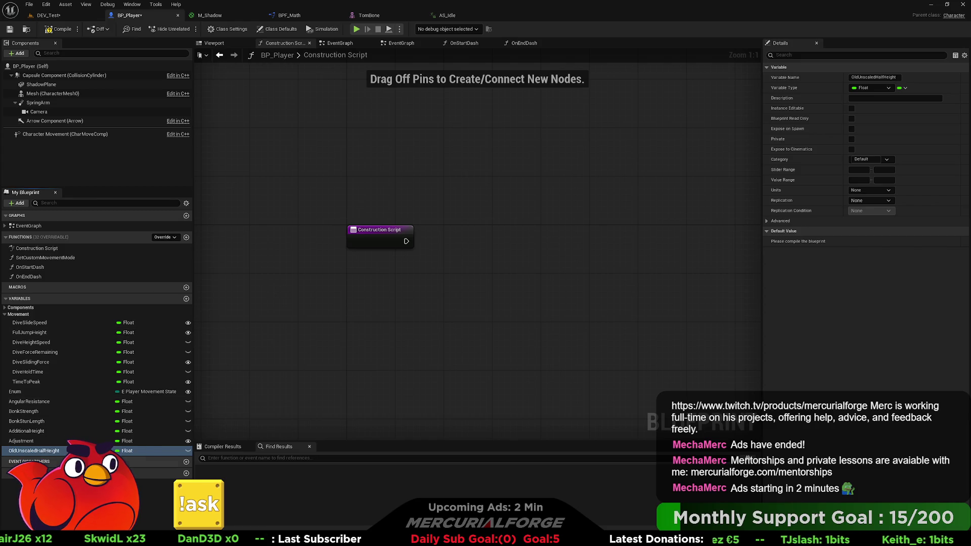
Step: Add Capsule Component and Get Unscaled Capsule Half Height nodes to the Construction Script
mouse_move(38, 456)
mouse_down()
mouse_move(423, 339)
mouse_move(439, 304)
mouse_move(475, 303)
mouse_move(389, 295)
mouse_up()
mouse_move(61, 76)
mouse_down()
mouse_move(461, 284)
mouse_move(399, 256)
mouse_move(409, 275)
mouse_move(447, 277)
mouse_up()
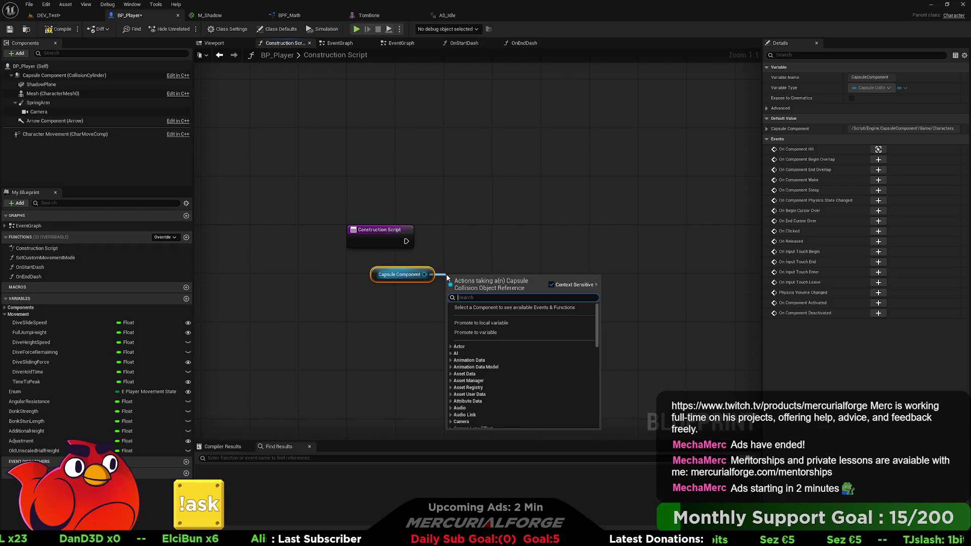
text(get hal)
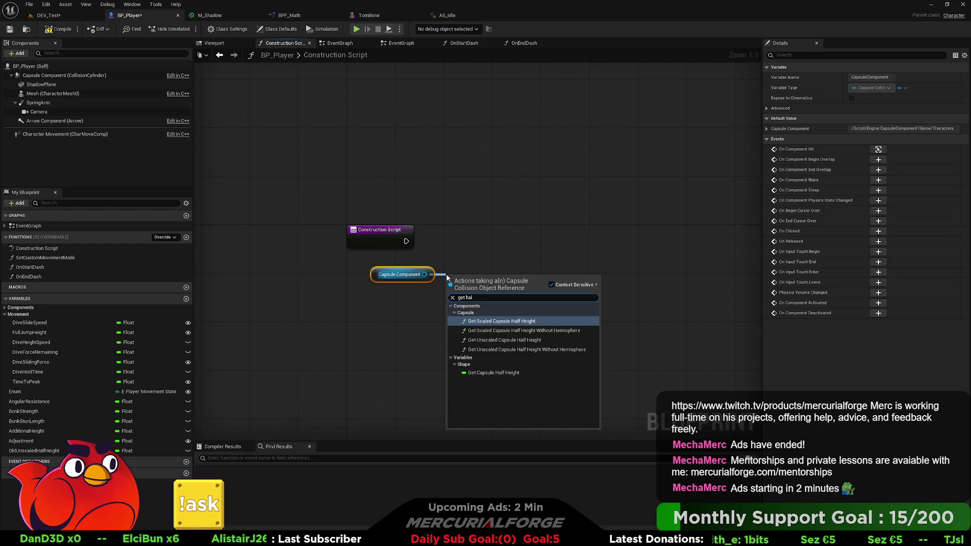
key(Down)
key(Down)
key(Return)
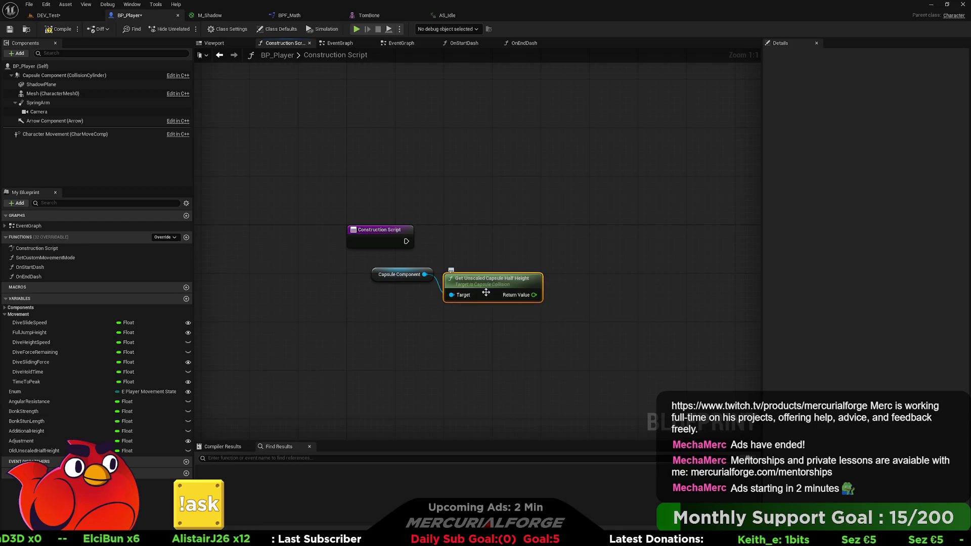
drag(485, 292, 486, 274)
Step: Set OldUnscaledHalfHeight from the unscaled half height, executed from the Construction Script start
mouse_move(34, 451)
mouse_down()
mouse_move(603, 263)
mouse_move(559, 233)
mouse_up()
mouse_move(534, 276)
mouse_down()
mouse_move(561, 247)
mouse_move(406, 241)
mouse_up()
drag(607, 237, 600, 244)
click(569, 298)
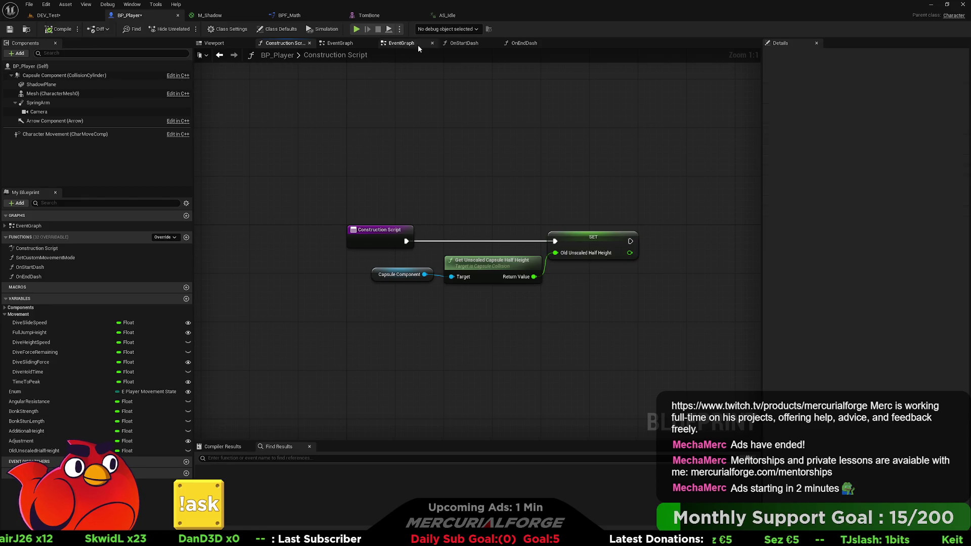
click(524, 43)
Step: Delete the Crouched Half Height nodes and add a Get Old Unscaled Half Height node
scroll(556, 232, up, 3)
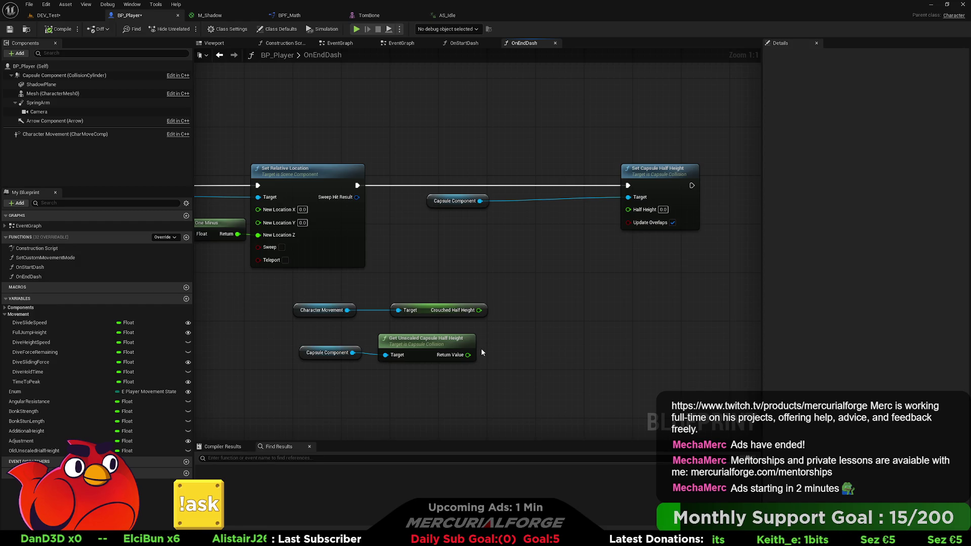
drag(487, 329, 308, 310)
key(Delete)
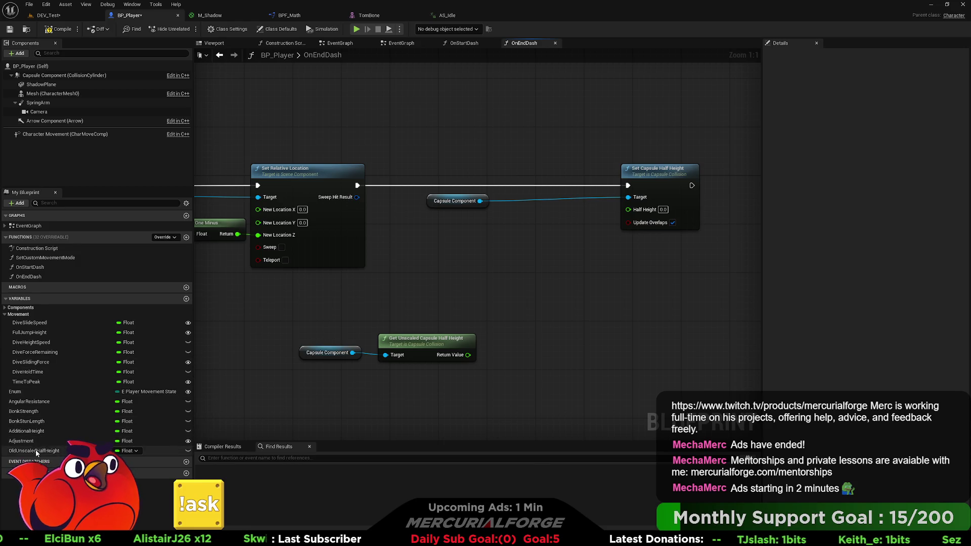
drag(36, 449, 396, 376)
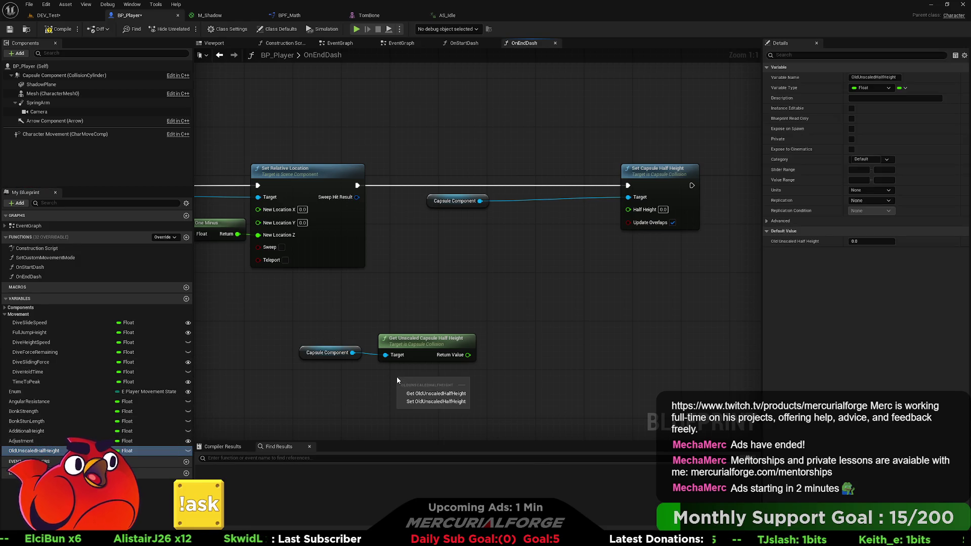
click(430, 393)
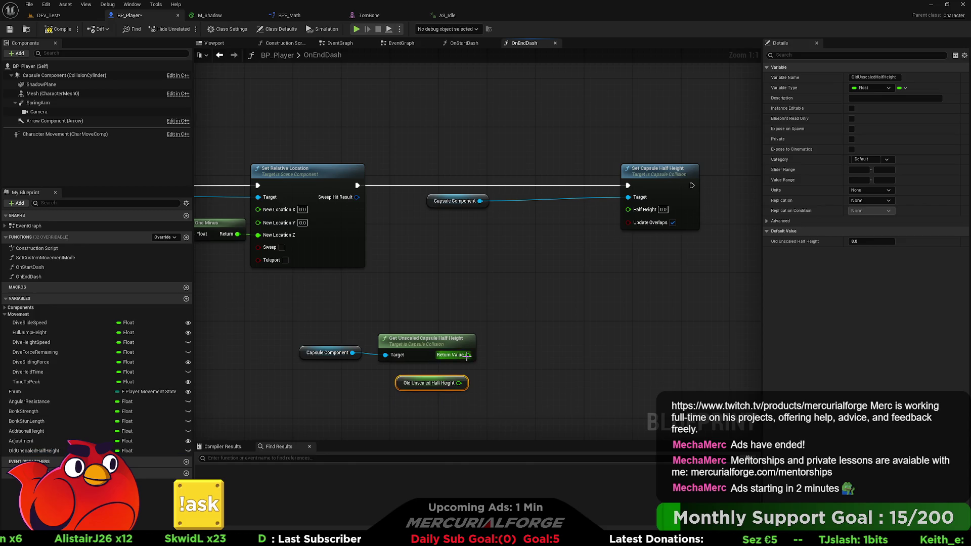
Step: Subtract Old Unscaled Half Height from the unscaled half height and feed it into Set Capsule Half Height
drag(468, 355, 517, 356)
text(-)
key(Return)
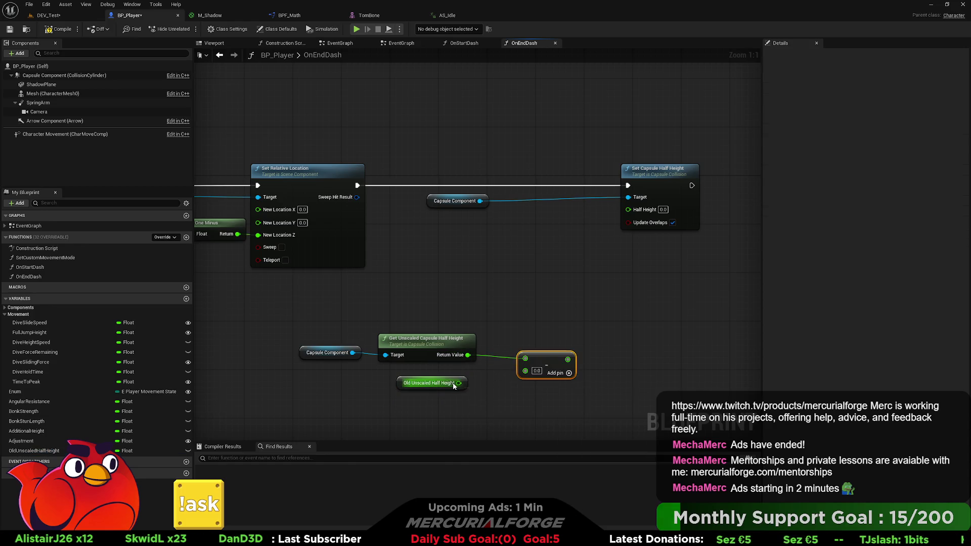
mouse_move(459, 383)
mouse_down()
mouse_move(525, 375)
mouse_move(445, 374)
mouse_up()
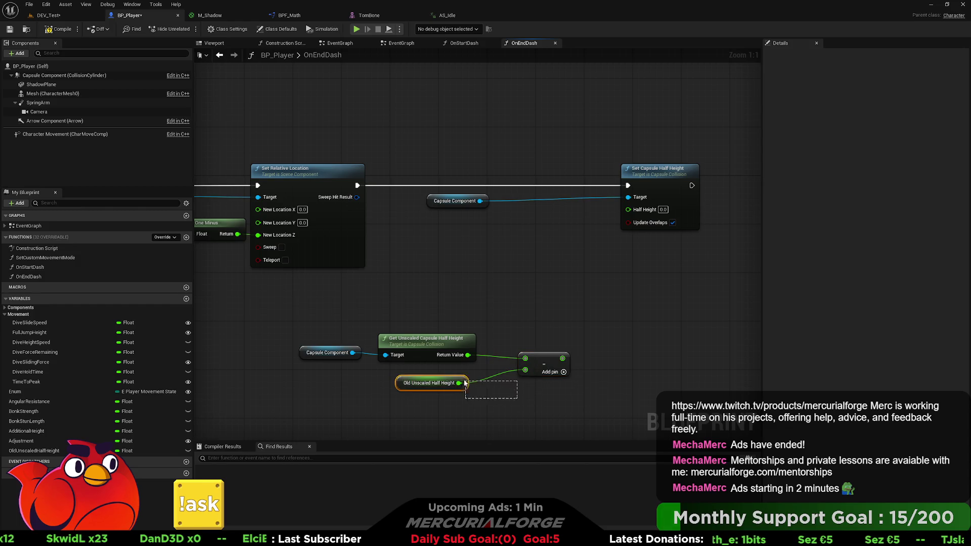
drag(536, 375, 518, 369)
click(447, 375)
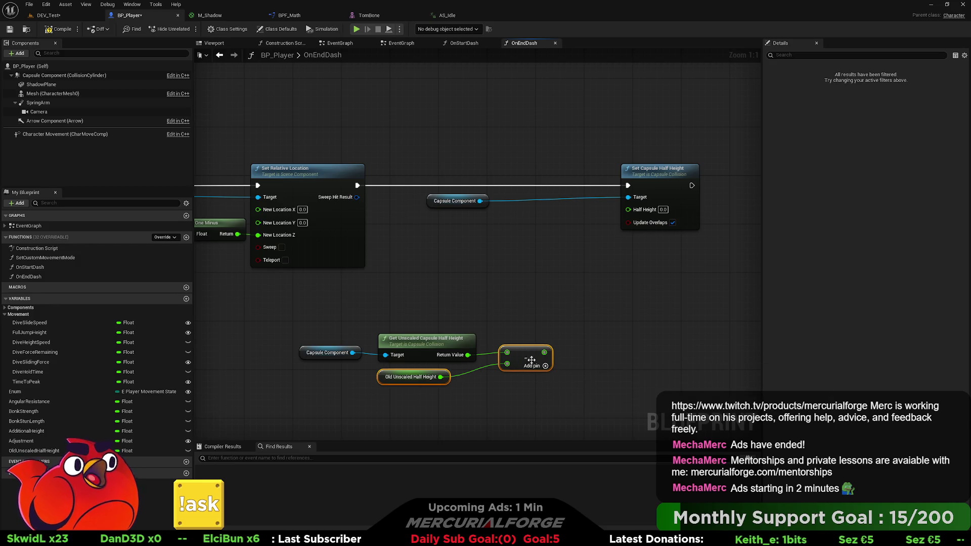
drag(448, 375, 466, 375)
click(495, 384)
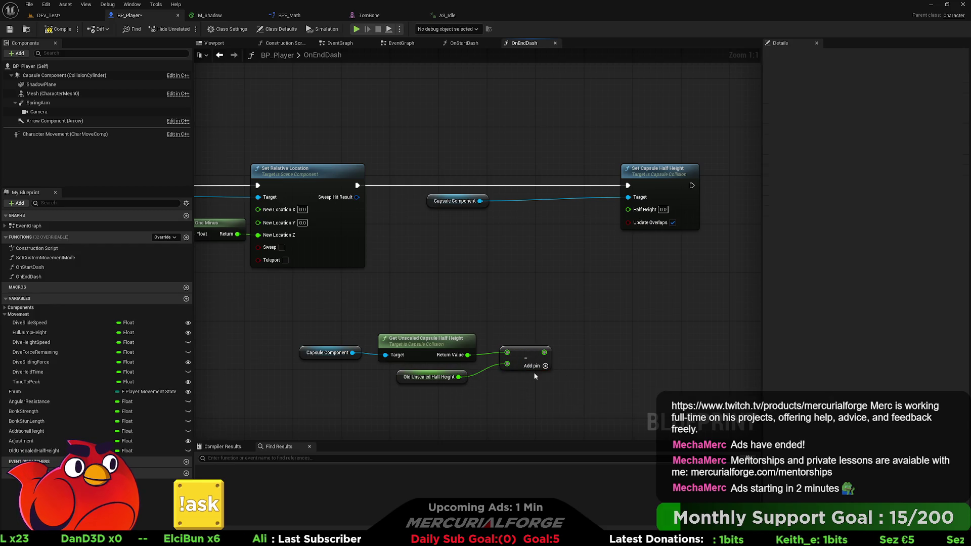
mouse_move(544, 352)
mouse_down()
mouse_move(556, 287)
mouse_move(628, 209)
mouse_up()
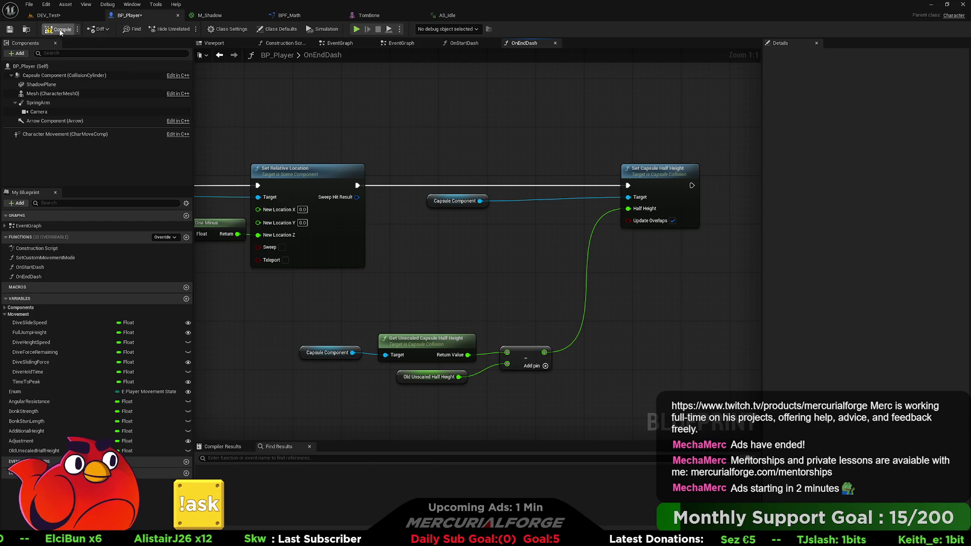
click(48, 16)
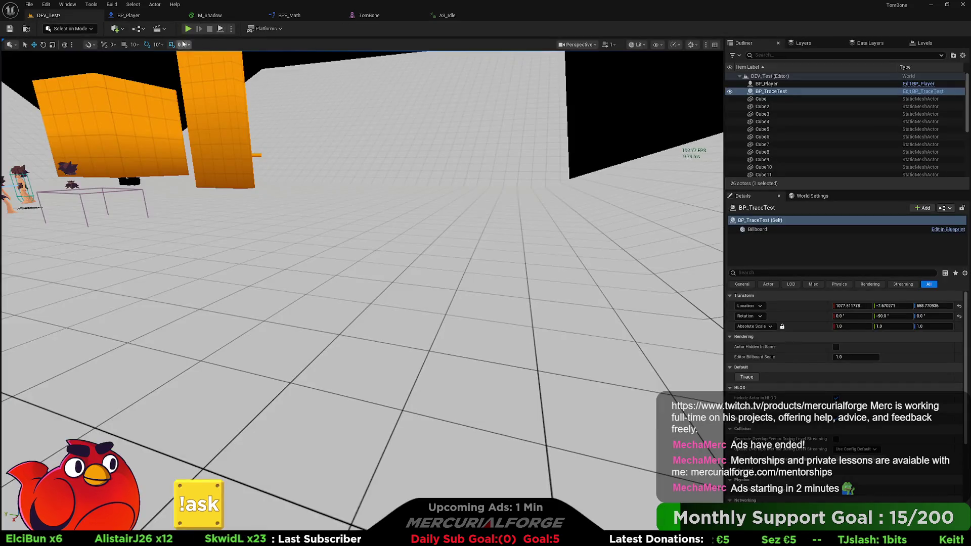
click(195, 28)
click(215, 57)
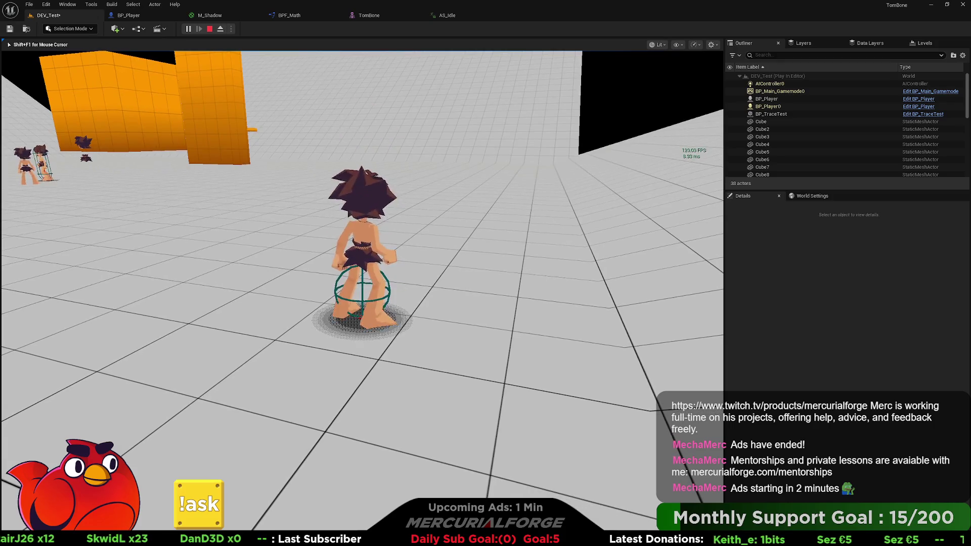
key(Escape)
click(128, 15)
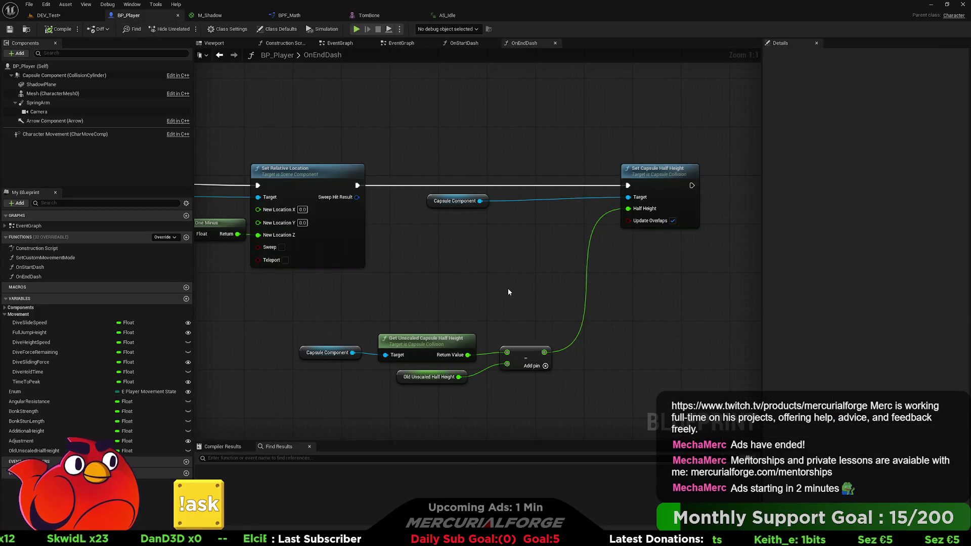
drag(504, 305, 515, 277)
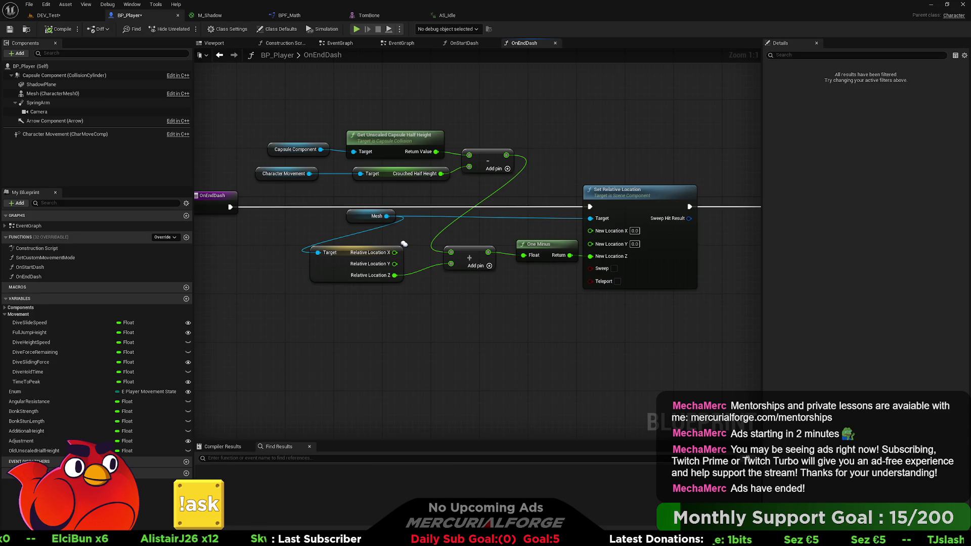
Step: Replace the capsule half-height getters with Get Old Unscaled Half Height feeding the Subtract node
click(552, 313)
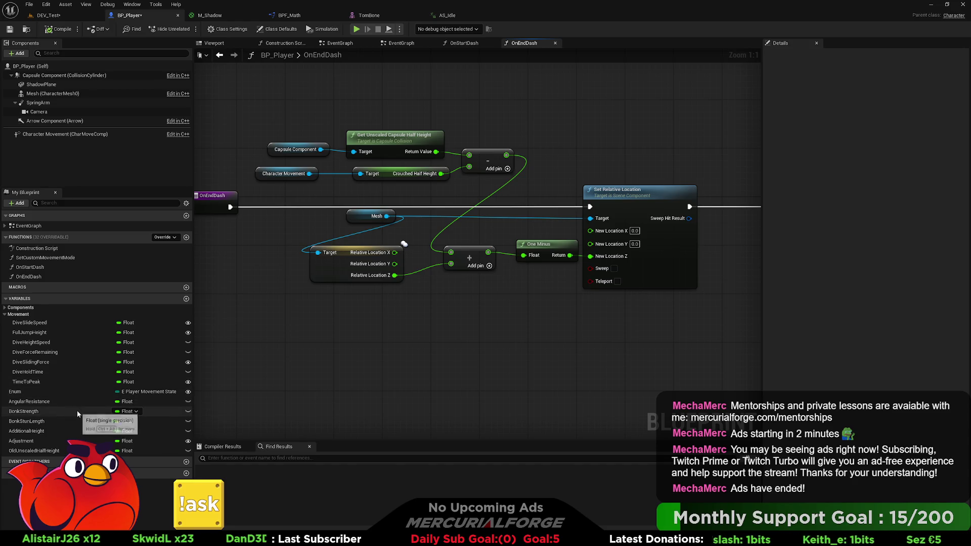
mouse_move(49, 450)
mouse_down()
mouse_move(286, 217)
mouse_move(353, 107)
mouse_up()
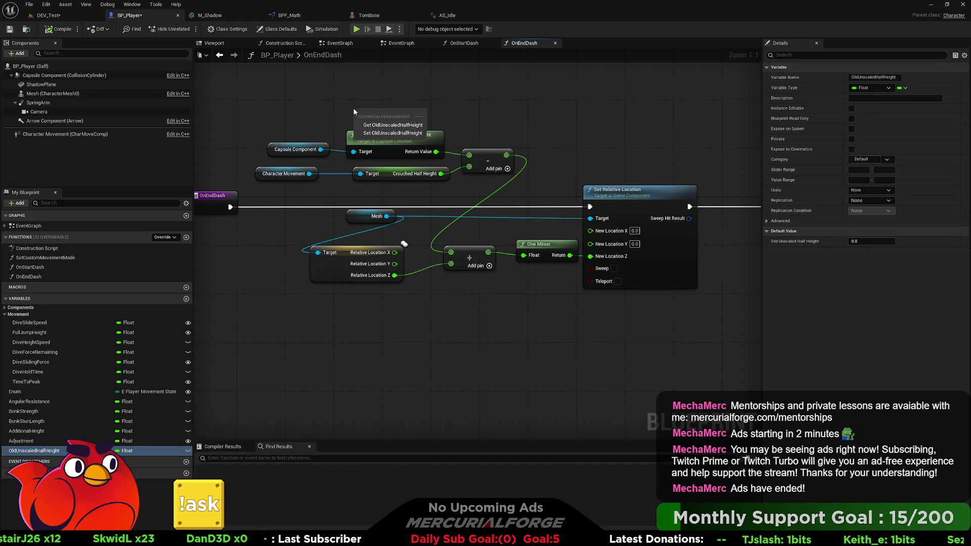
click(393, 125)
mouse_move(260, 160)
mouse_down()
mouse_move(405, 130)
mouse_move(469, 155)
mouse_up()
key(Delete)
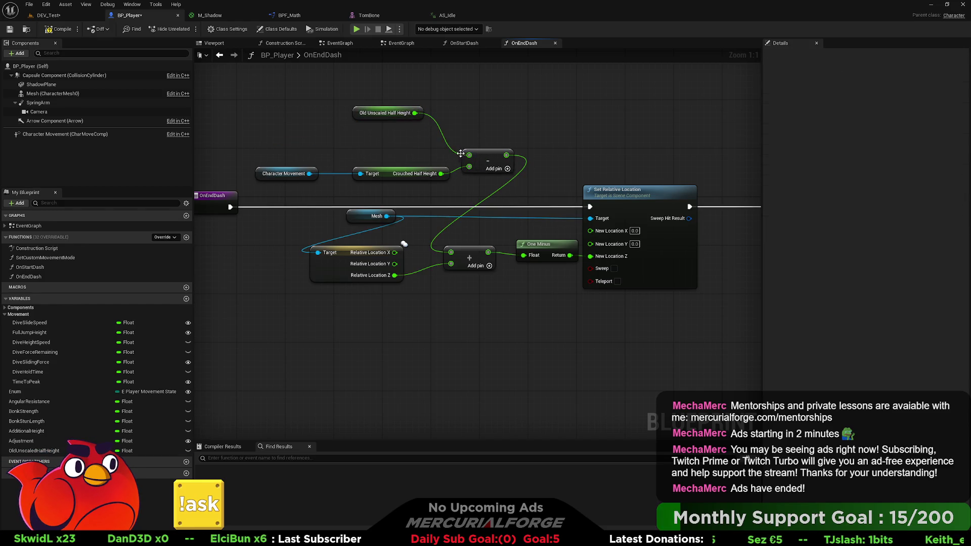
mouse_move(415, 113)
mouse_down()
mouse_move(434, 151)
mouse_move(423, 178)
mouse_move(415, 122)
mouse_move(427, 158)
mouse_up()
click(509, 138)
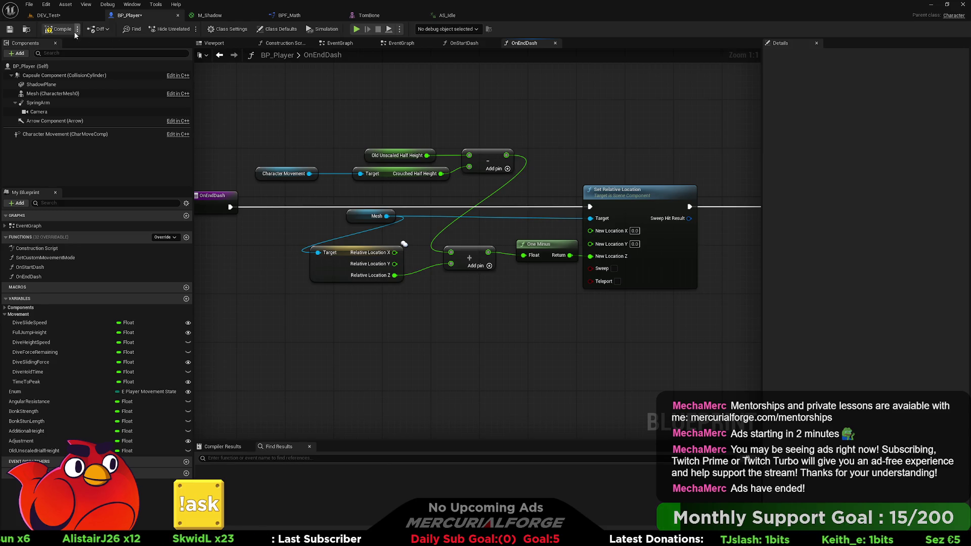
Step: Compile the Blueprint and start playing DEV_Test
click(59, 28)
click(48, 15)
click(188, 29)
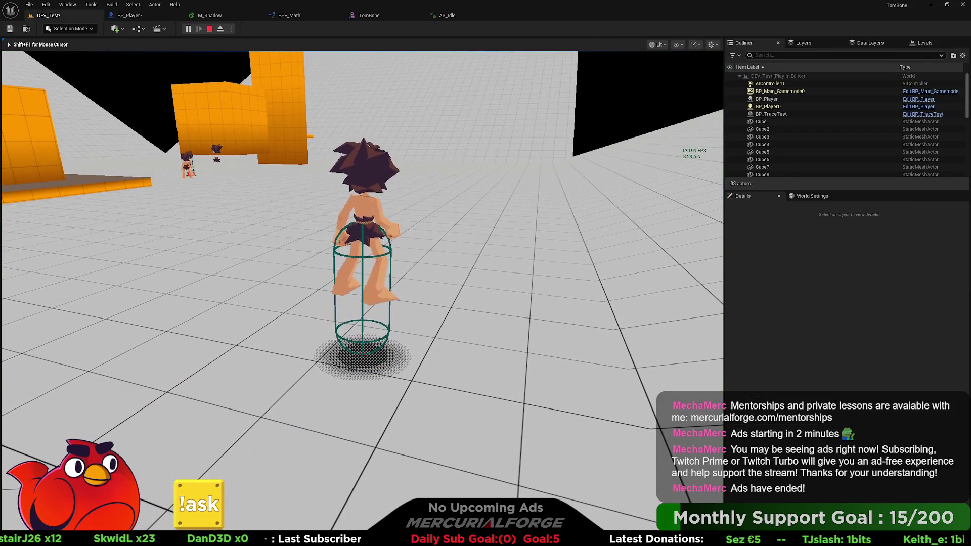
Step: Stop and restart the DEV_Test play test, then return to BP_Player's OnEndDash graph while it runs
key(Escape)
click(149, 19)
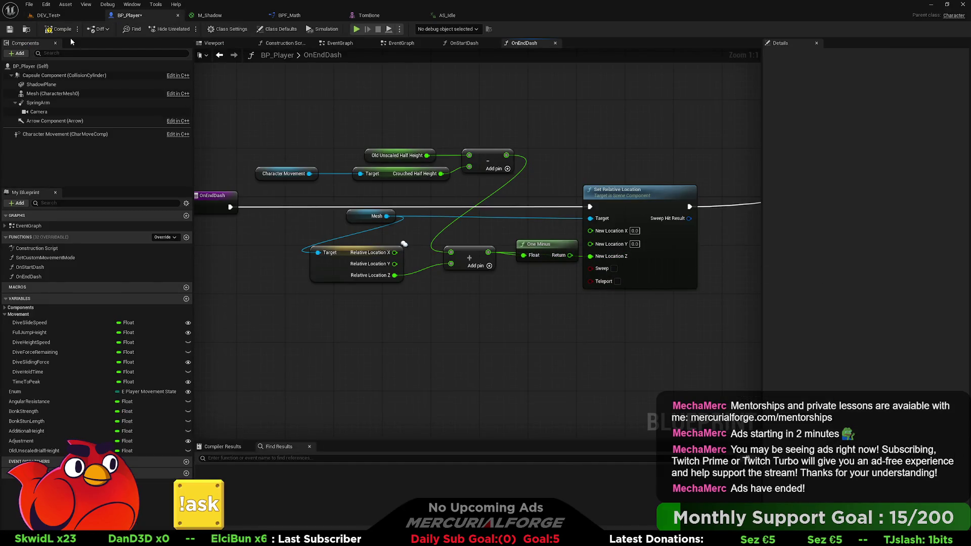
click(66, 16)
click(187, 30)
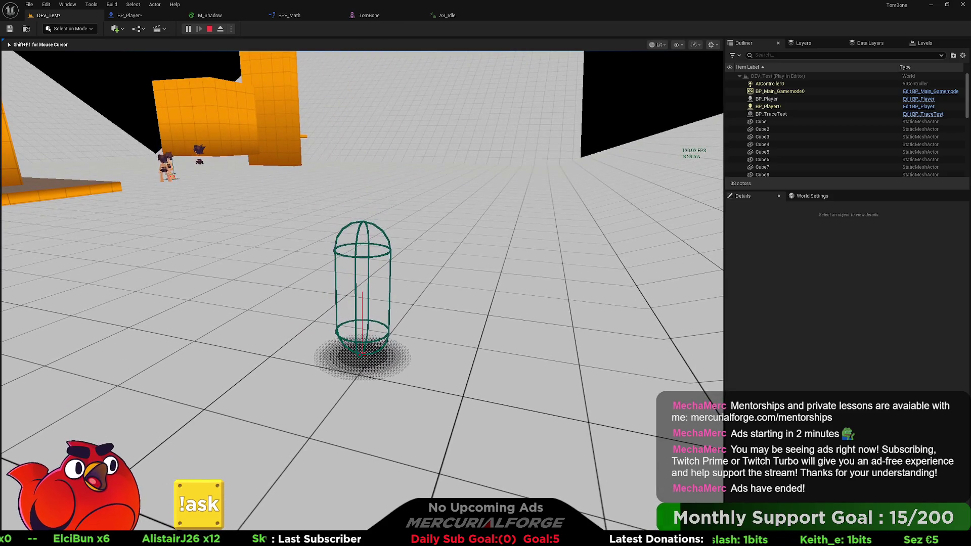
key(shift+F1)
click(130, 15)
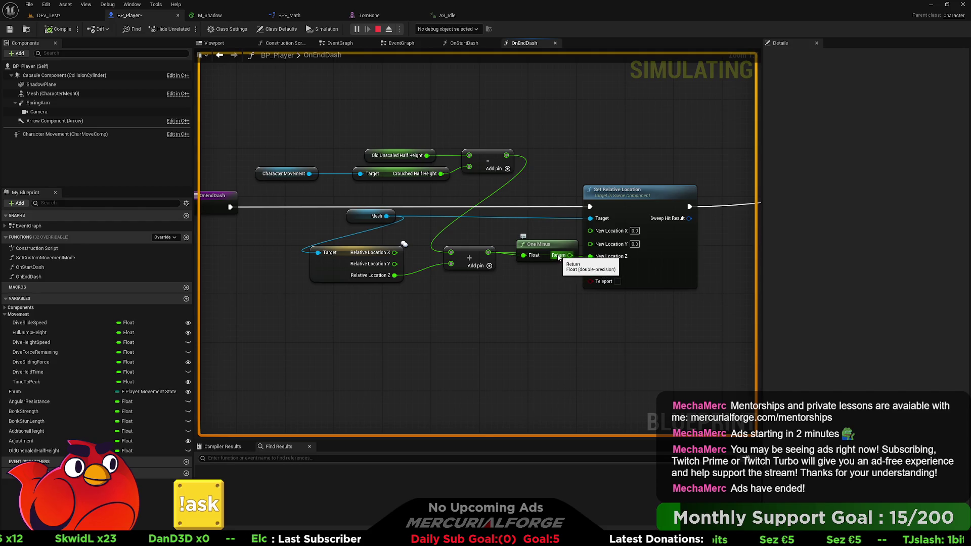
Step: Pull the One Minus node out of the chain and review OnStartDash's half-height nodes
drag(538, 246, 525, 299)
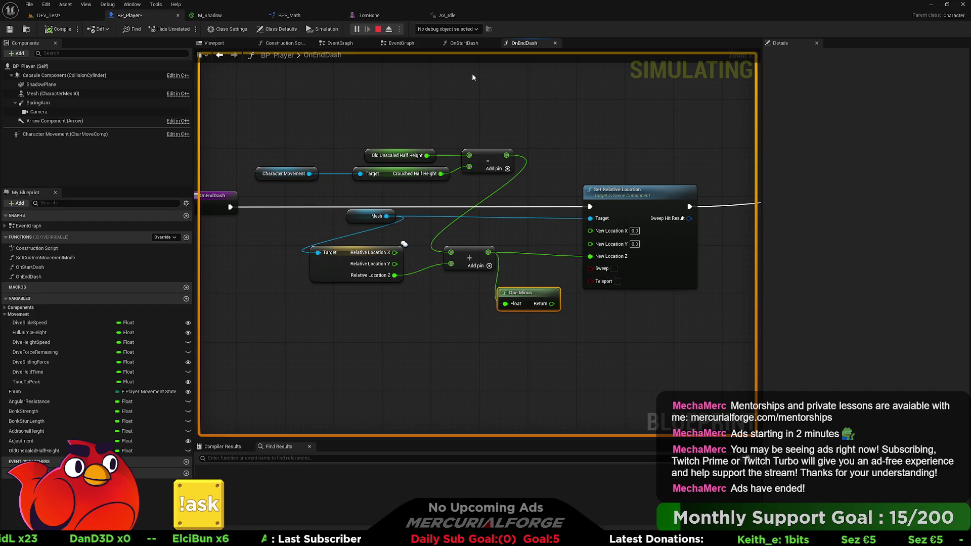
click(463, 44)
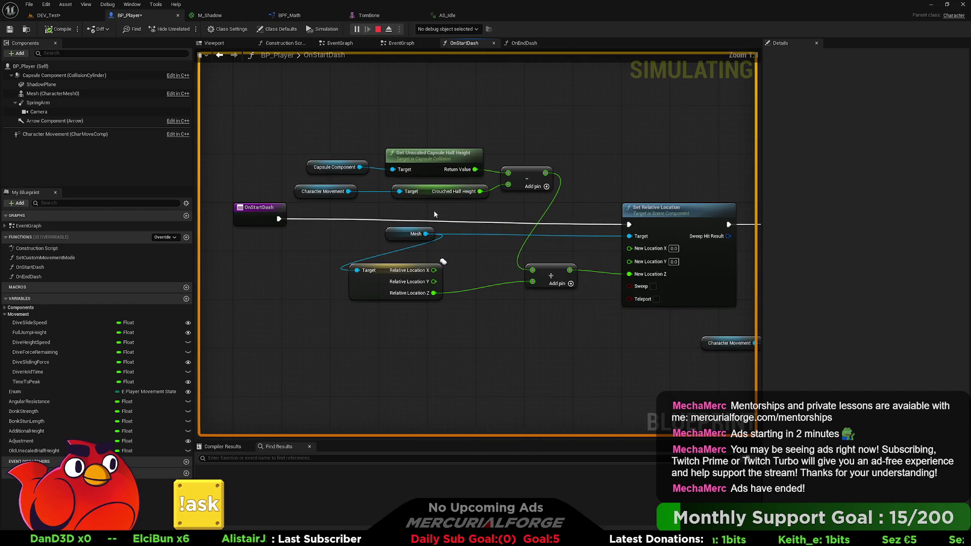
drag(280, 138, 472, 197)
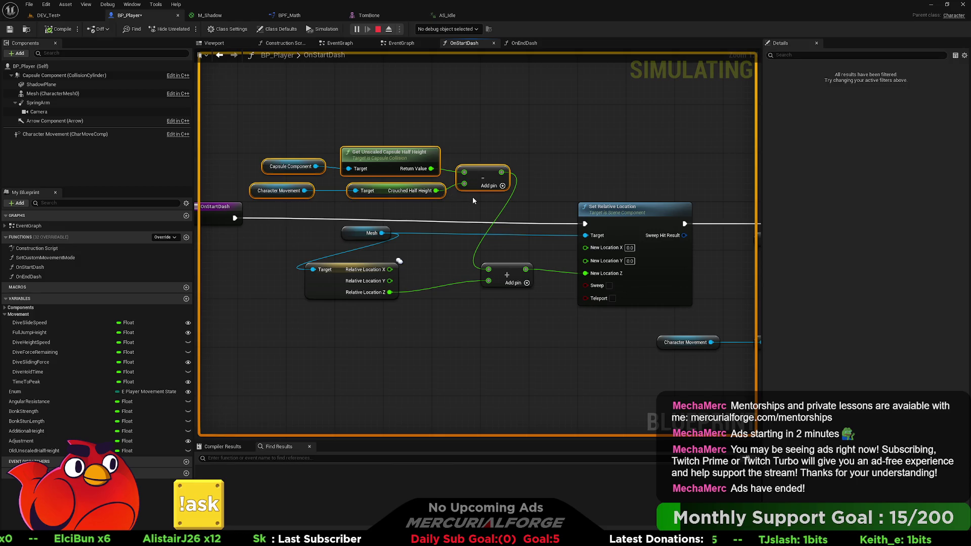
click(468, 207)
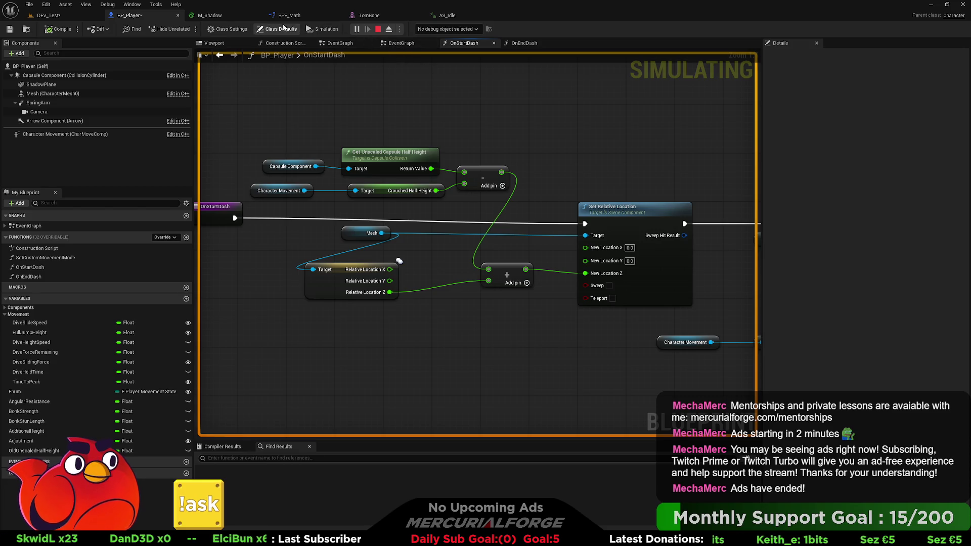
Step: Return to OnEndDash and check the Addition node's context options
click(525, 44)
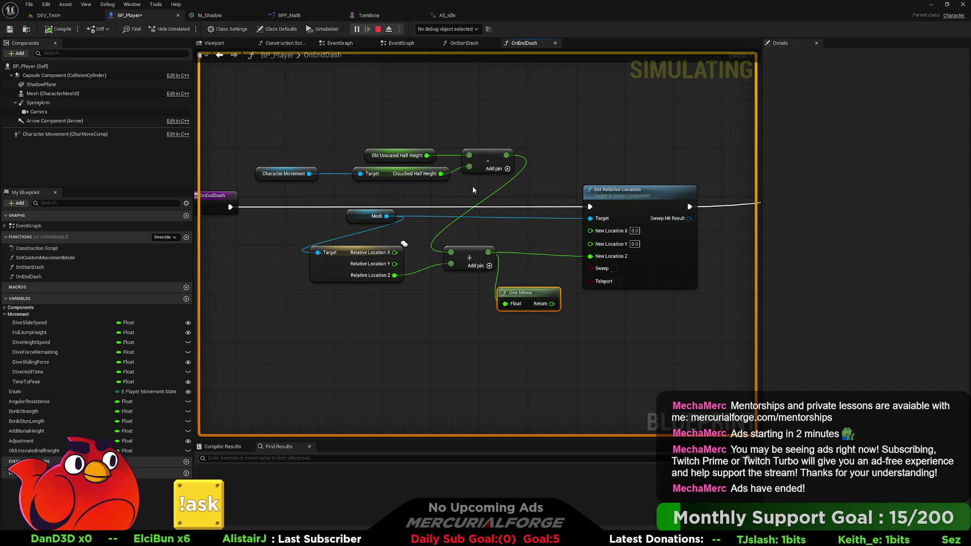
right_click(466, 257)
click(434, 327)
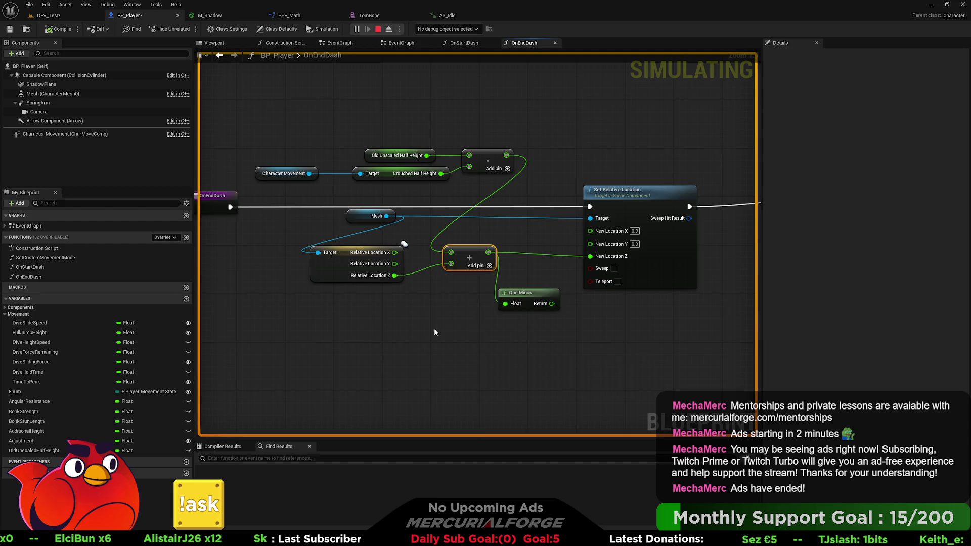
Step: Replace the Add node with a Subtract node fed by Relative Location Z
key(Delete)
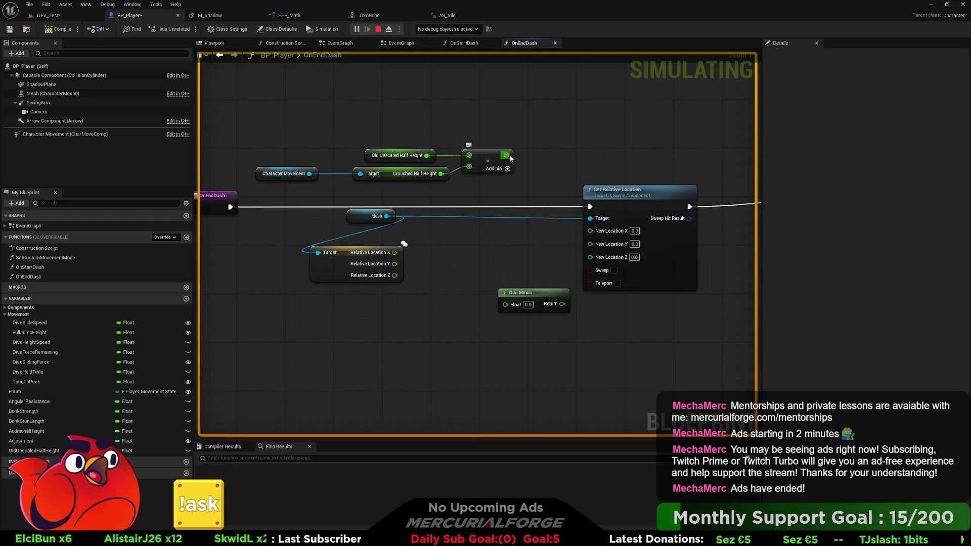
drag(506, 155, 498, 210)
drag(469, 245, 454, 246)
text(-)
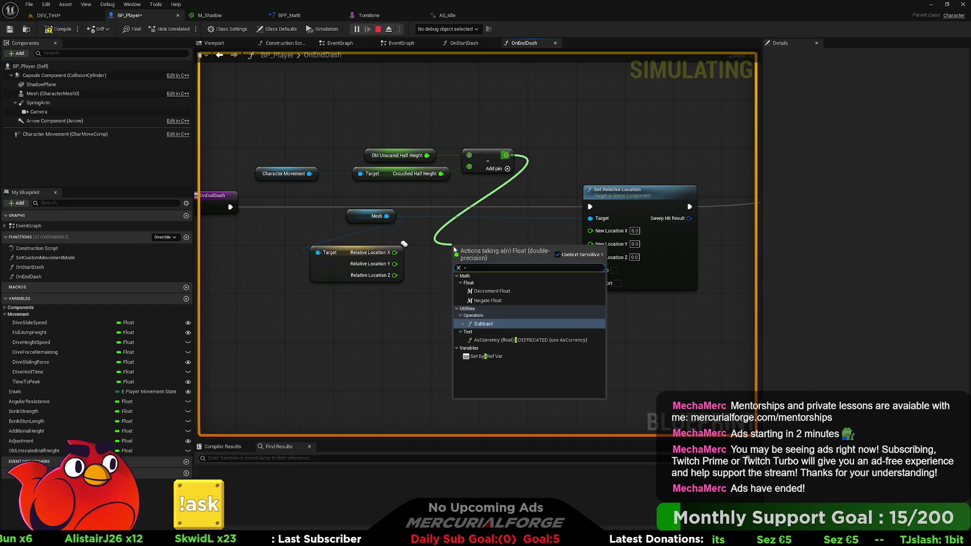
click(467, 323)
drag(394, 275, 457, 262)
drag(500, 247, 590, 257)
Step: Stop and restart the play session in the test level
click(58, 16)
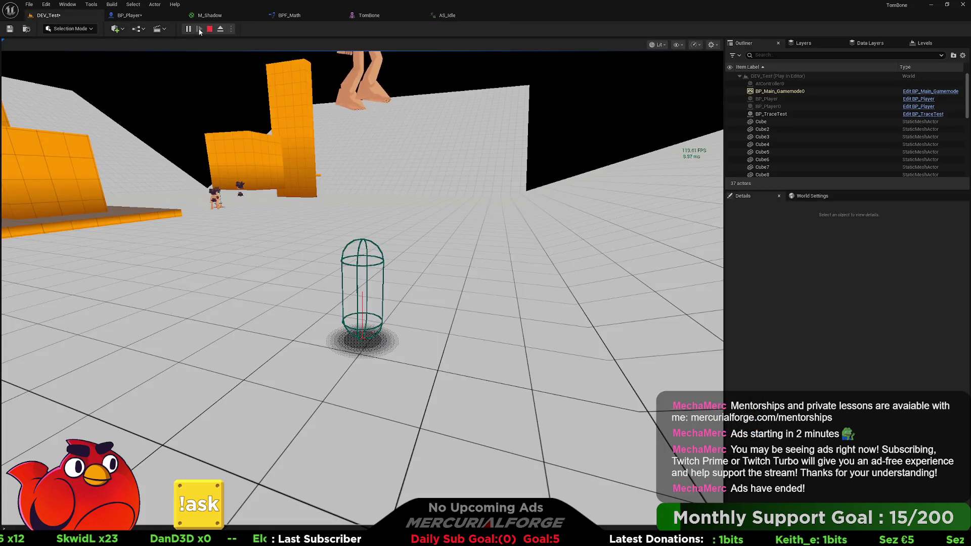
key(Escape)
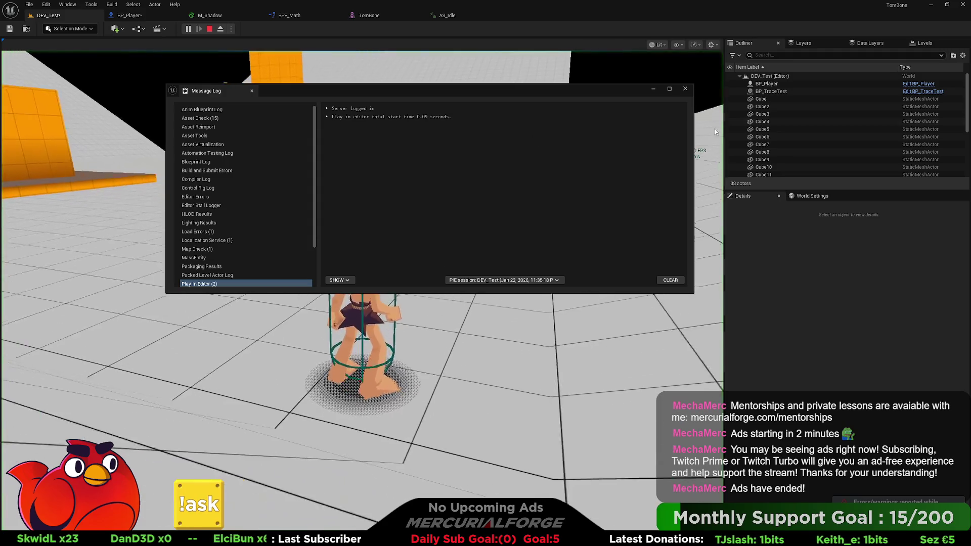
click(668, 94)
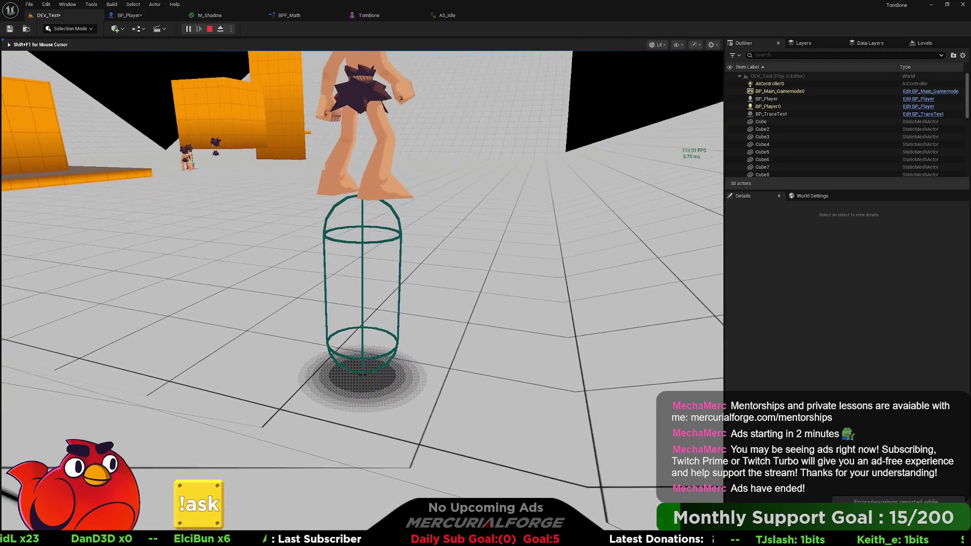
Step: Route the subtraction result through One Minus into Set Relative Location's New Location Z
click(144, 16)
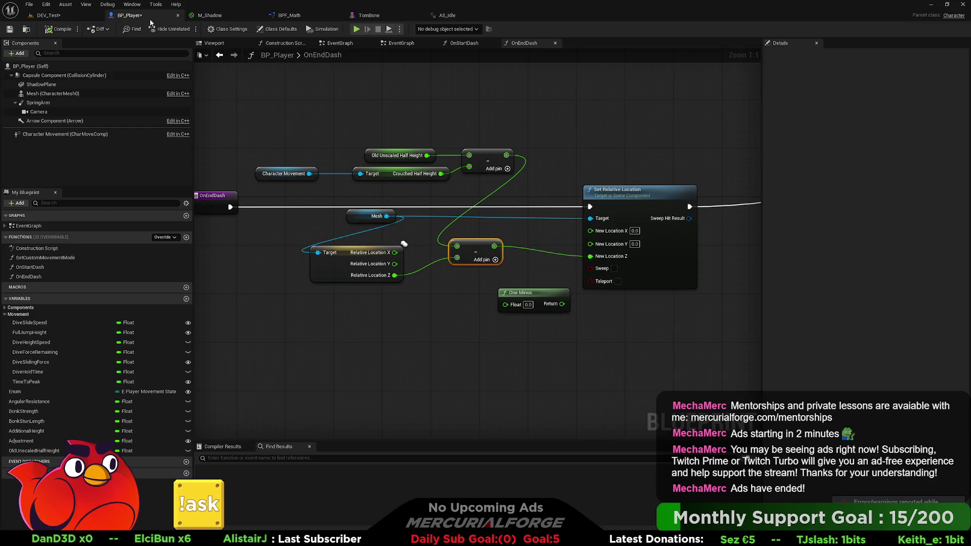
drag(562, 304, 590, 256)
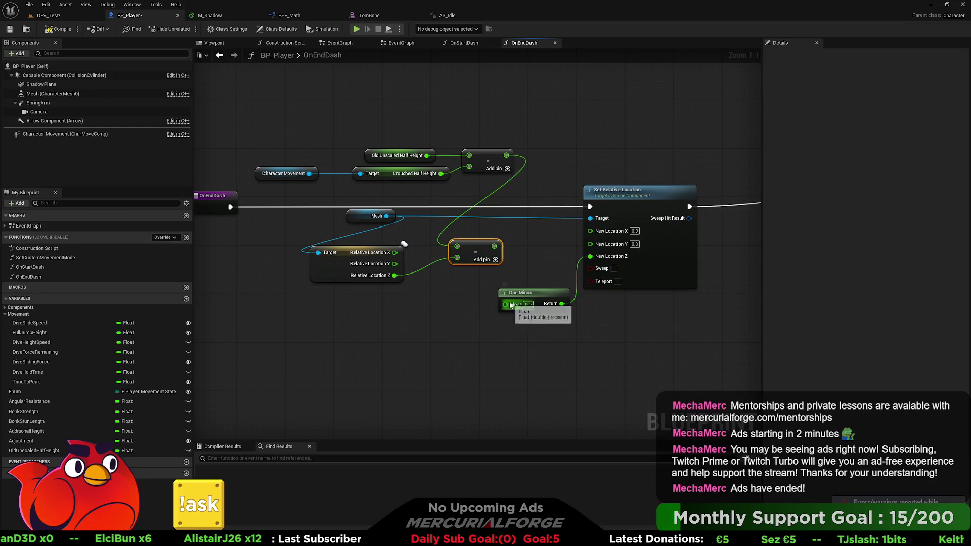
drag(505, 304, 494, 246)
click(48, 15)
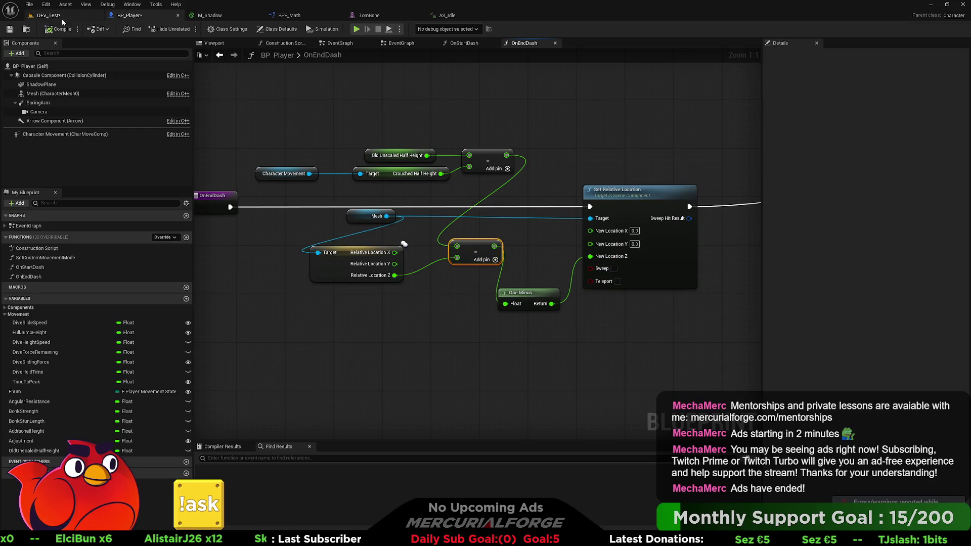
click(188, 29)
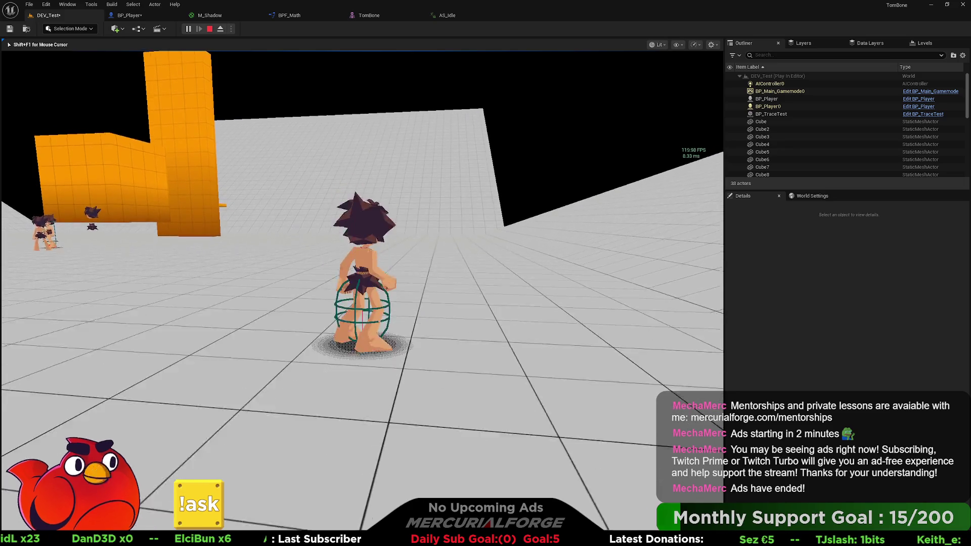
key(c)
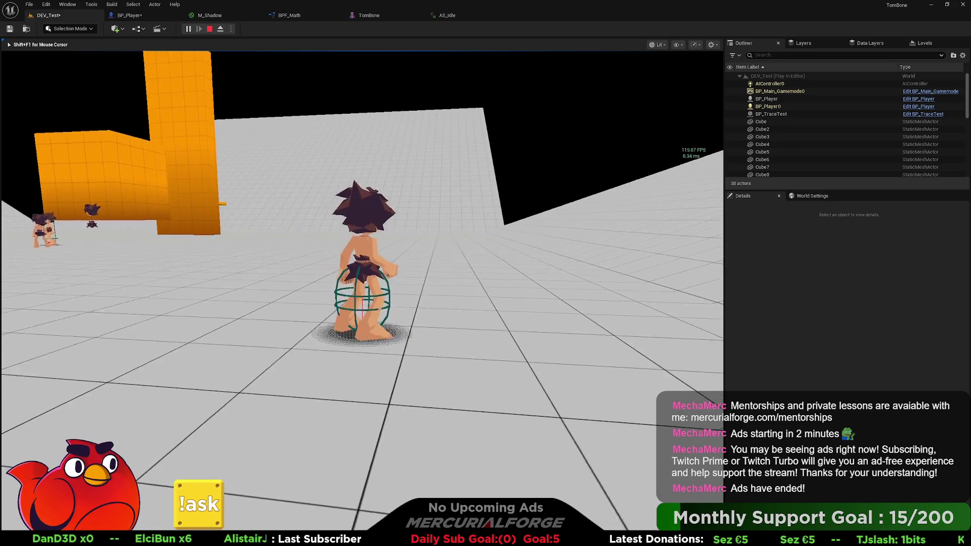
key(c)
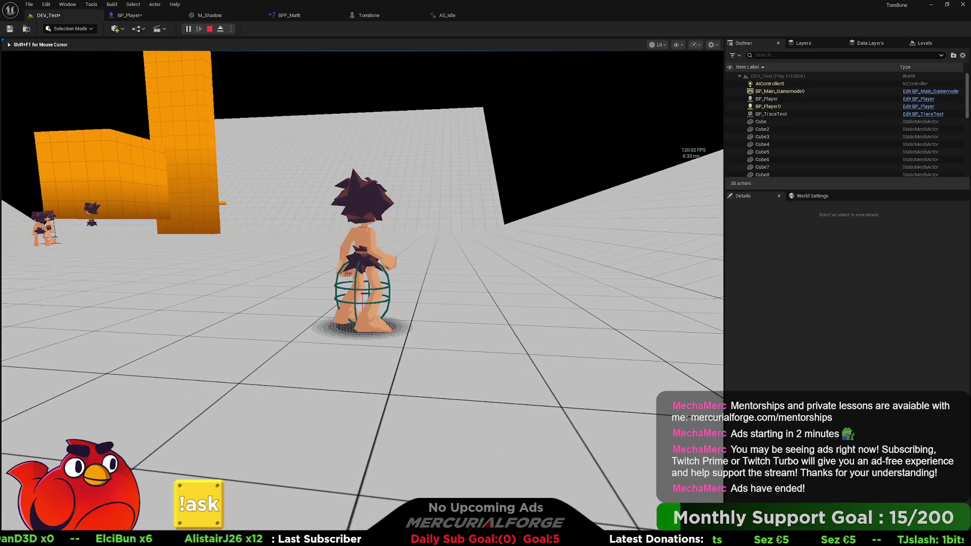
key(c)
key(Escape)
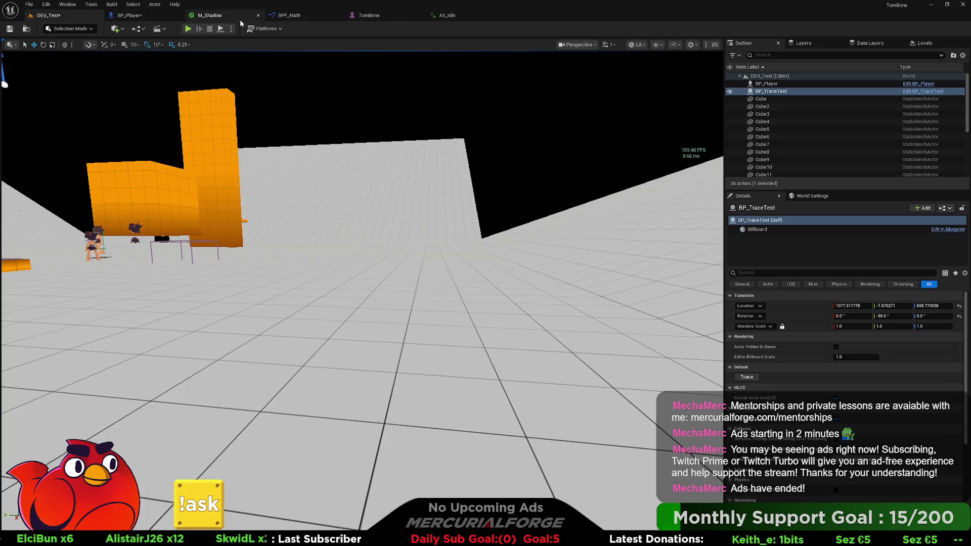
Step: Check OnEndDash's half-height and mesh-location nodes through Set Capsule Half Height, then play DEV_Test
click(143, 17)
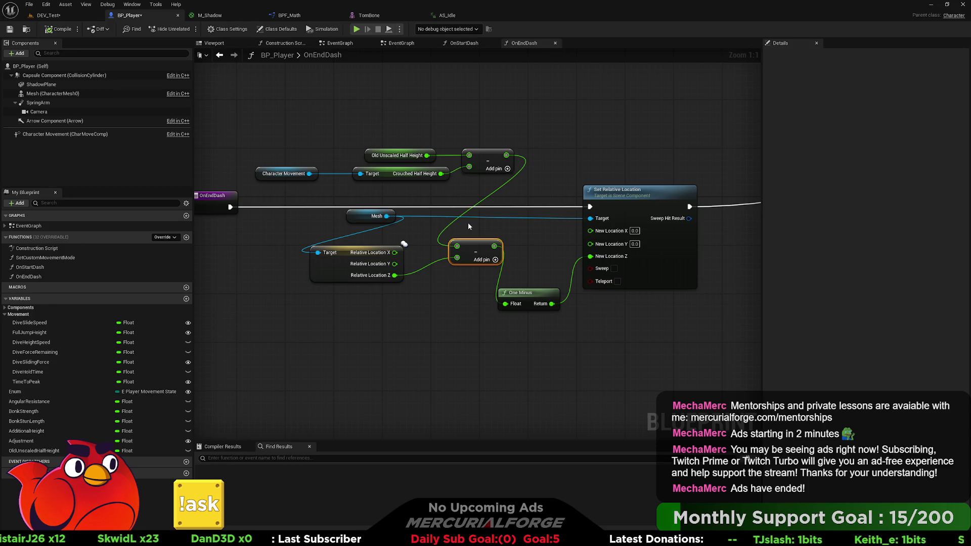
mouse_move(519, 192)
mouse_down()
mouse_move(278, 152)
mouse_move(275, 108)
mouse_up()
mouse_move(435, 274)
mouse_down()
mouse_move(399, 271)
mouse_move(317, 204)
mouse_up()
drag(492, 328, 337, 215)
drag(401, 281, 231, 275)
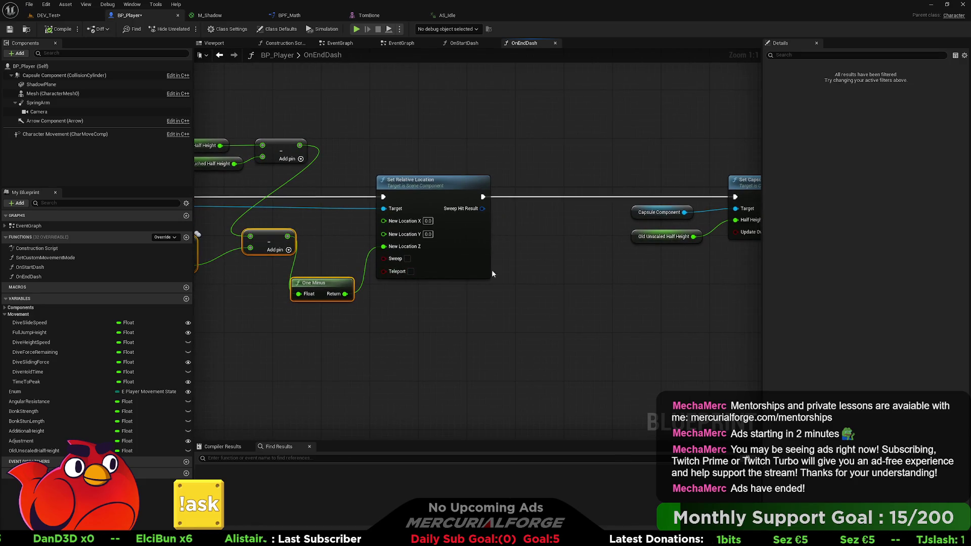
drag(492, 269, 420, 265)
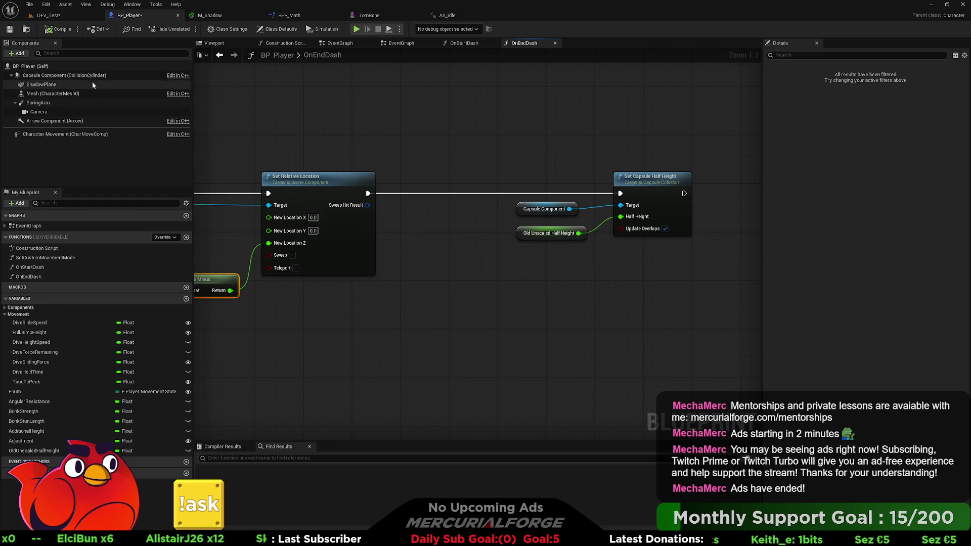
click(55, 16)
click(187, 29)
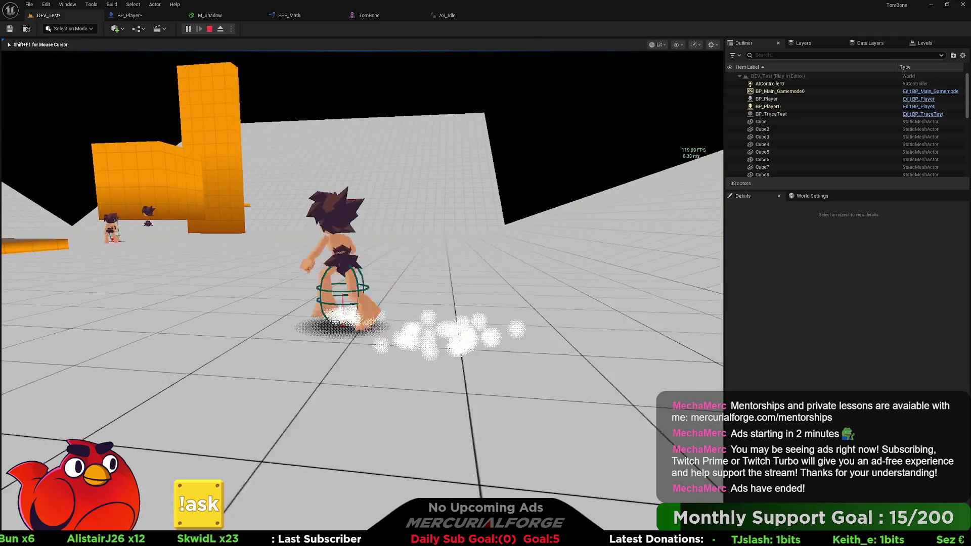
Step: Jump twice, then run and dash the character under the orange overhang and out again
key(space)
key(space)
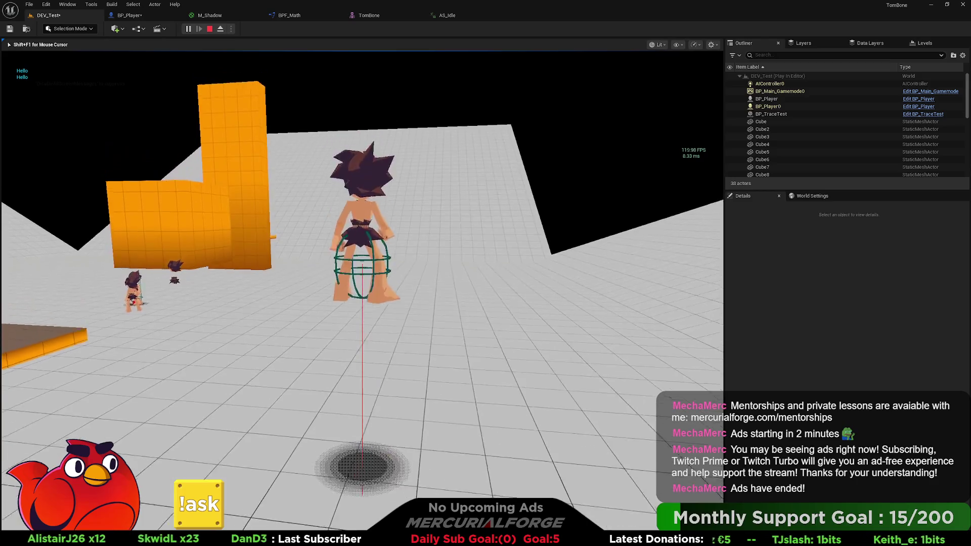
key(space)
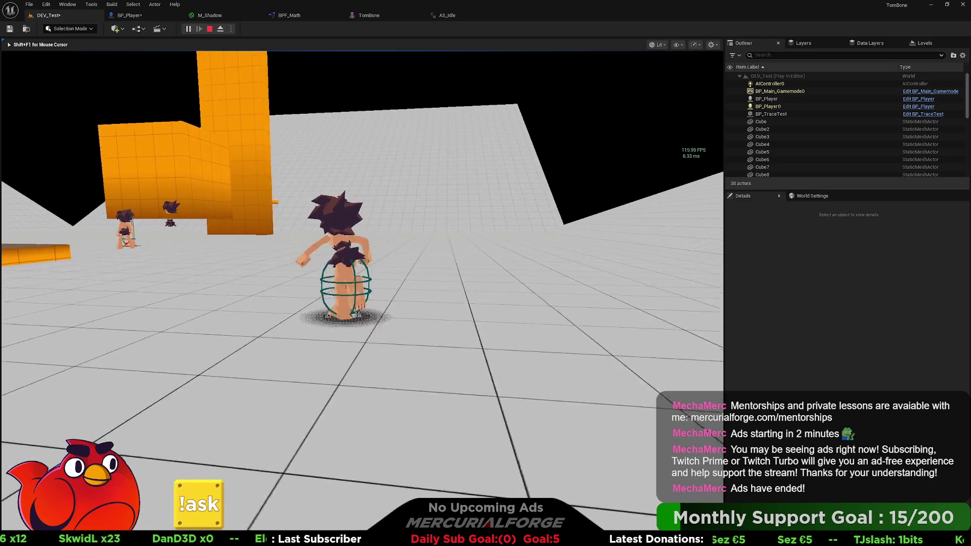
key(w)
key(w)
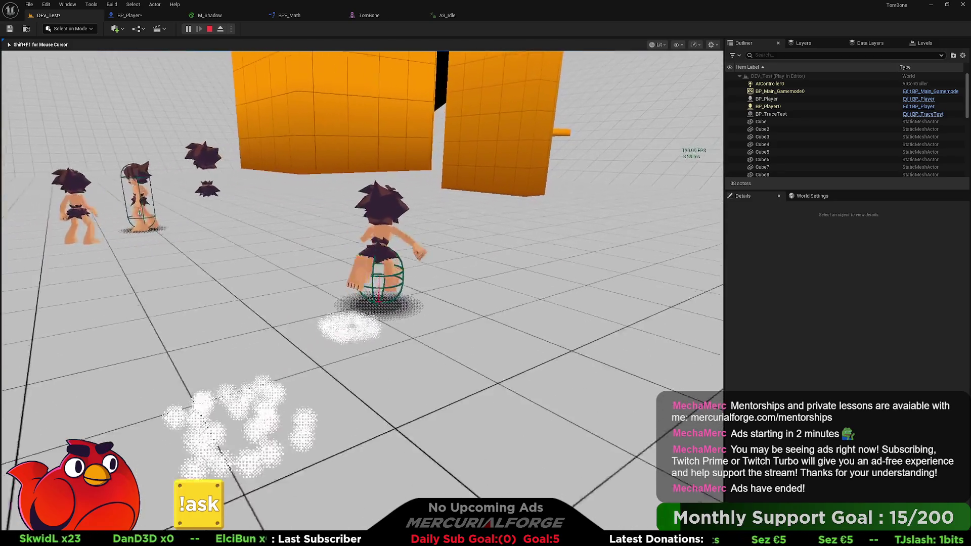
key(a)
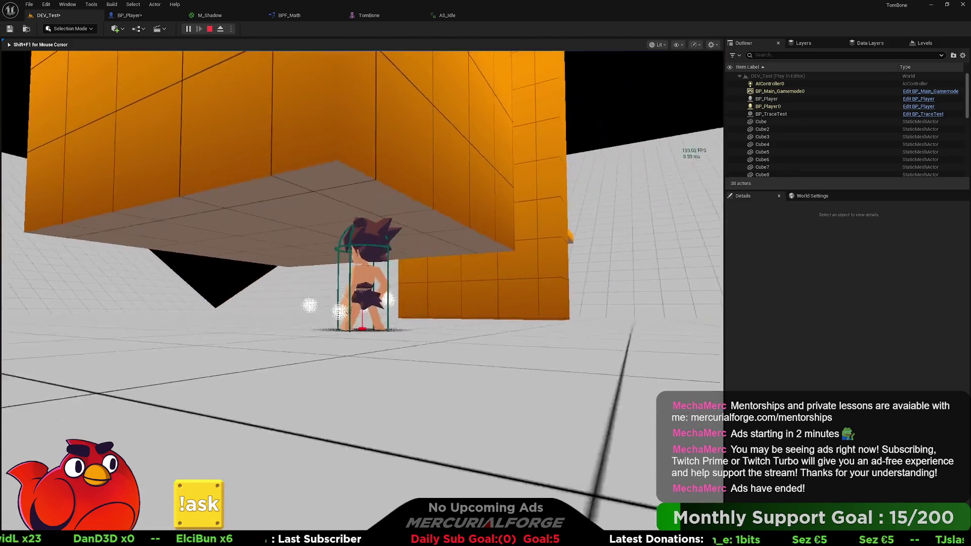
key(a)
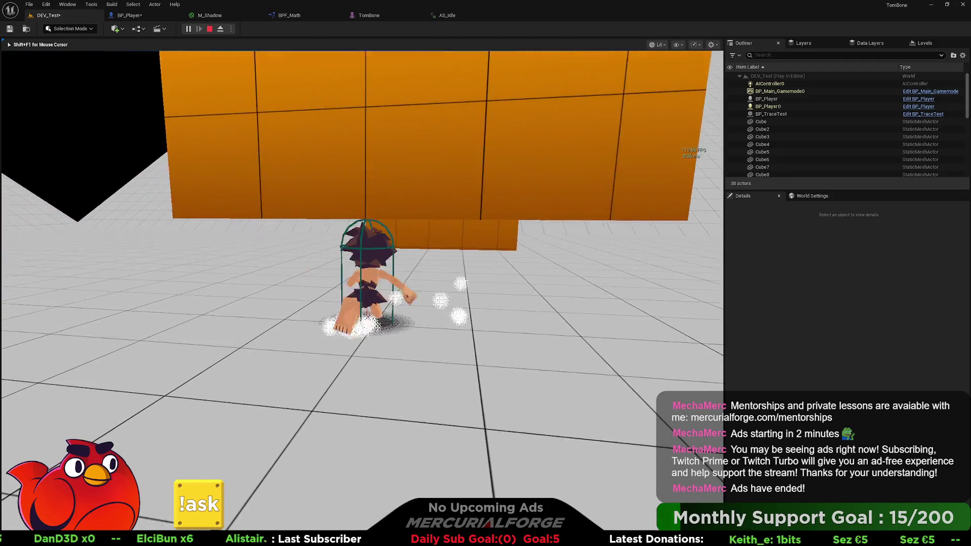
key(a)
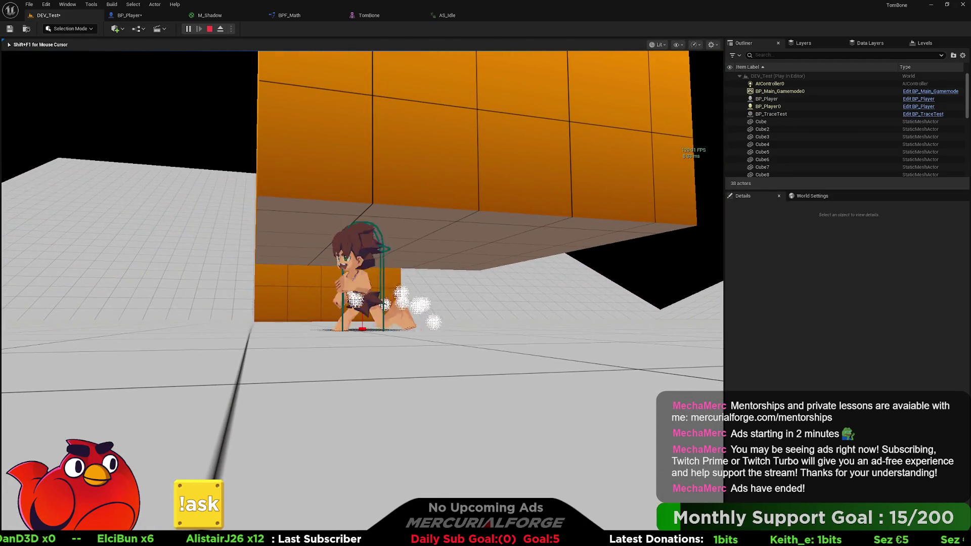
key(a)
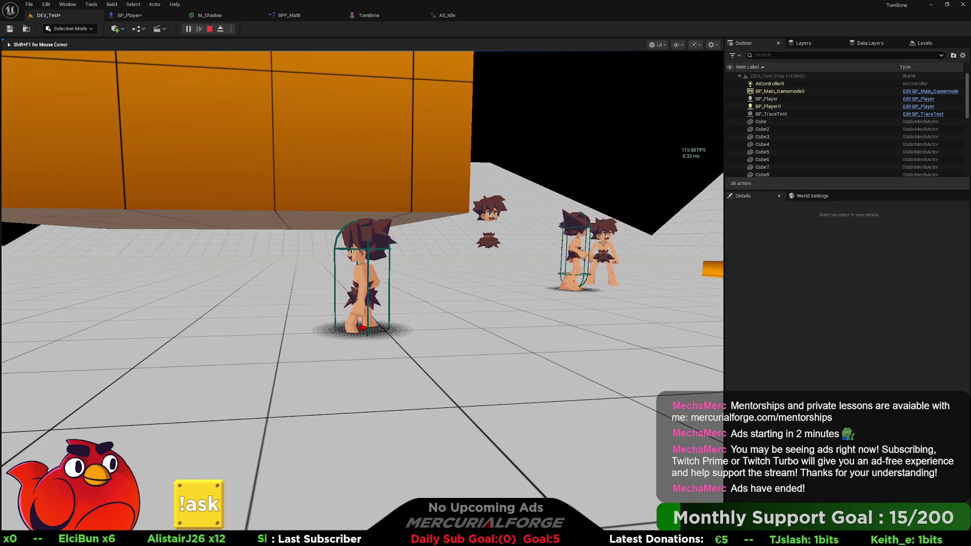
Step: Steer around the floor, dash and stop beneath the orange block, then end play
key(w)
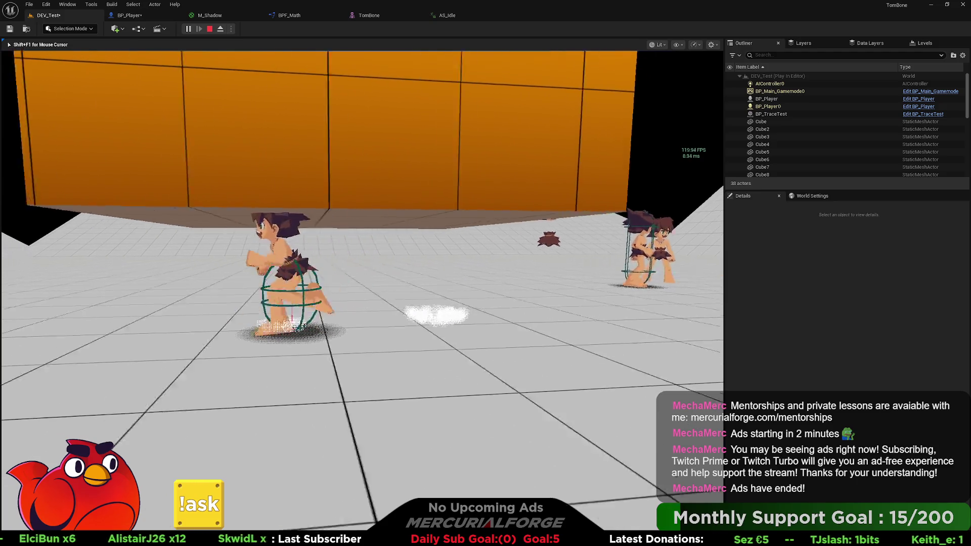
key(s)
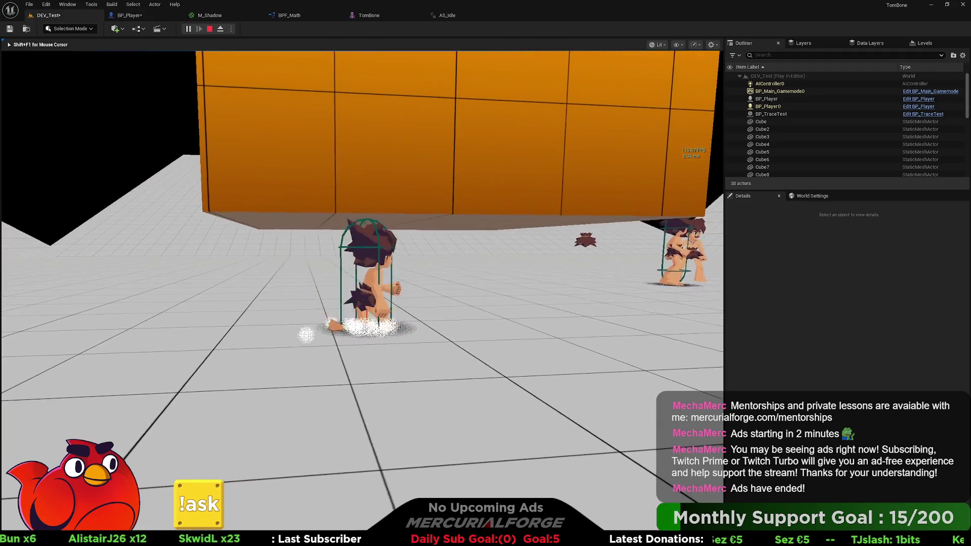
key(d)
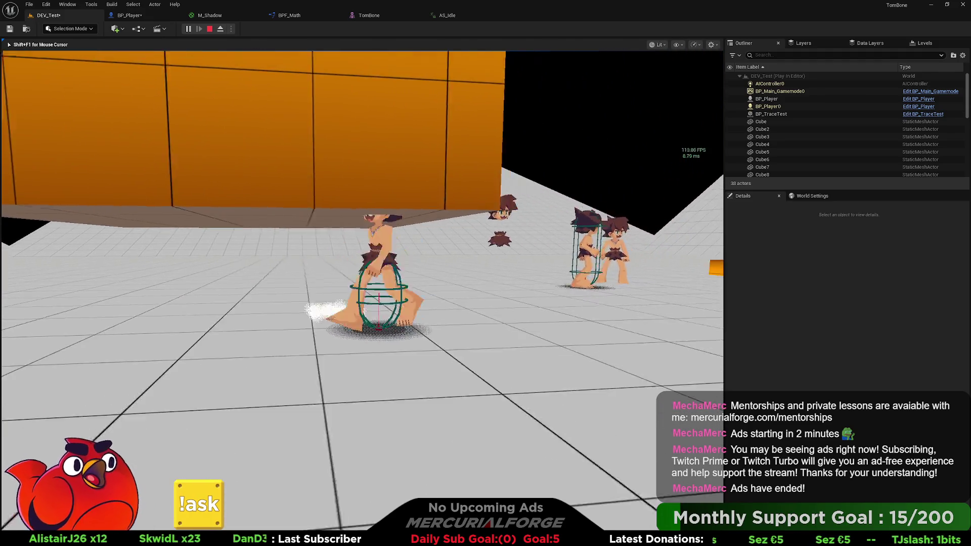
key(s)
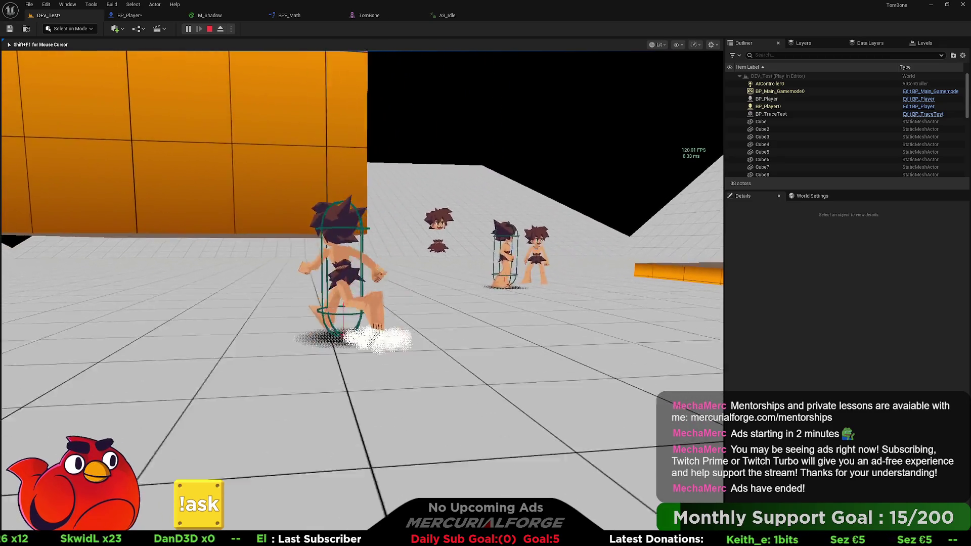
key(d)
key(w)
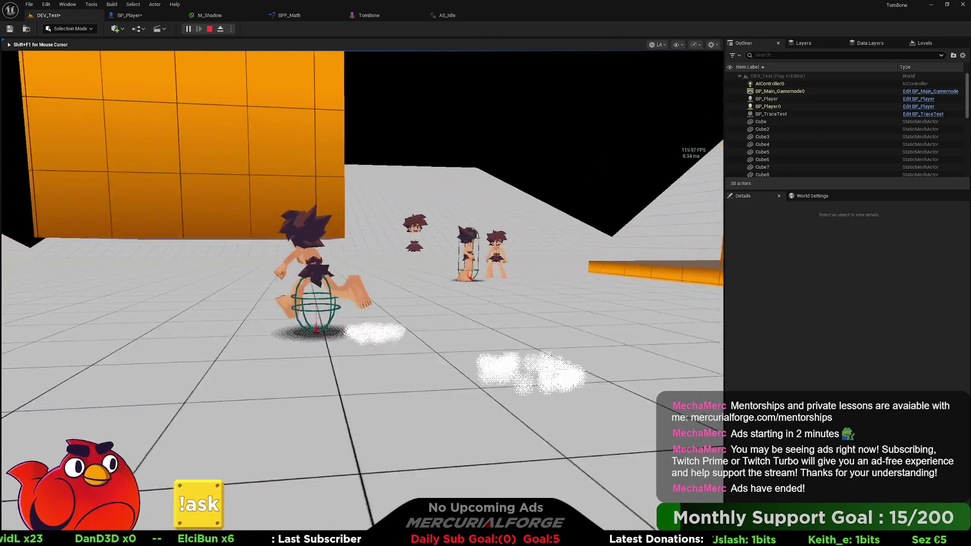
key(d)
key(a)
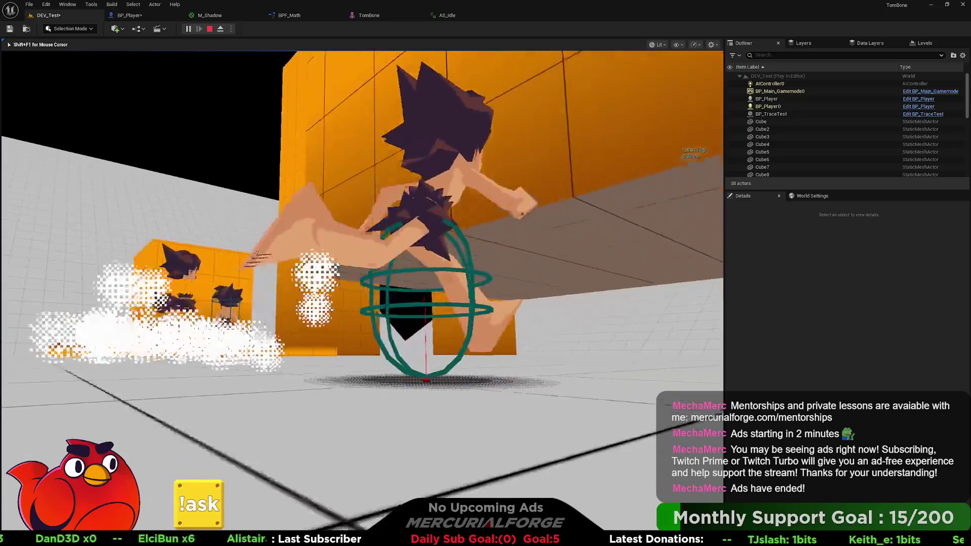
key(s)
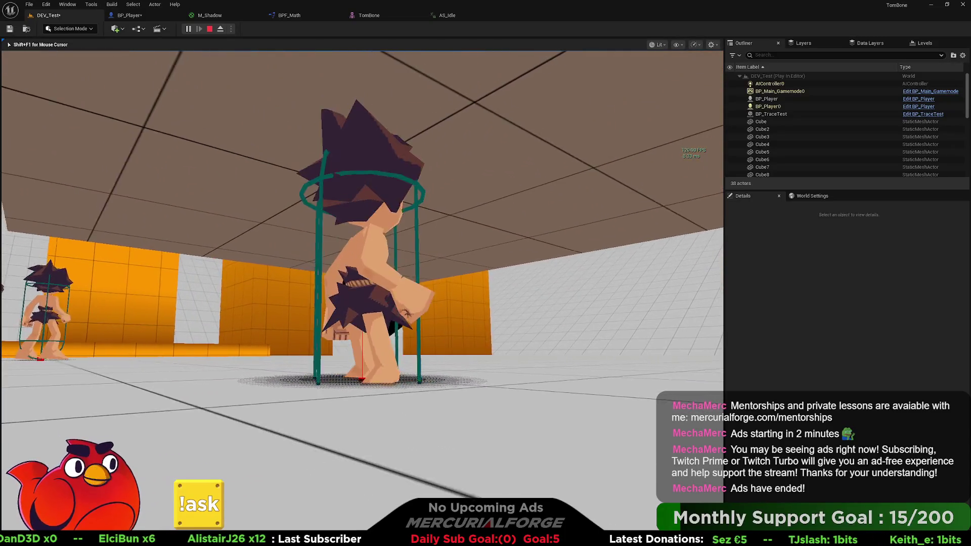
key(w)
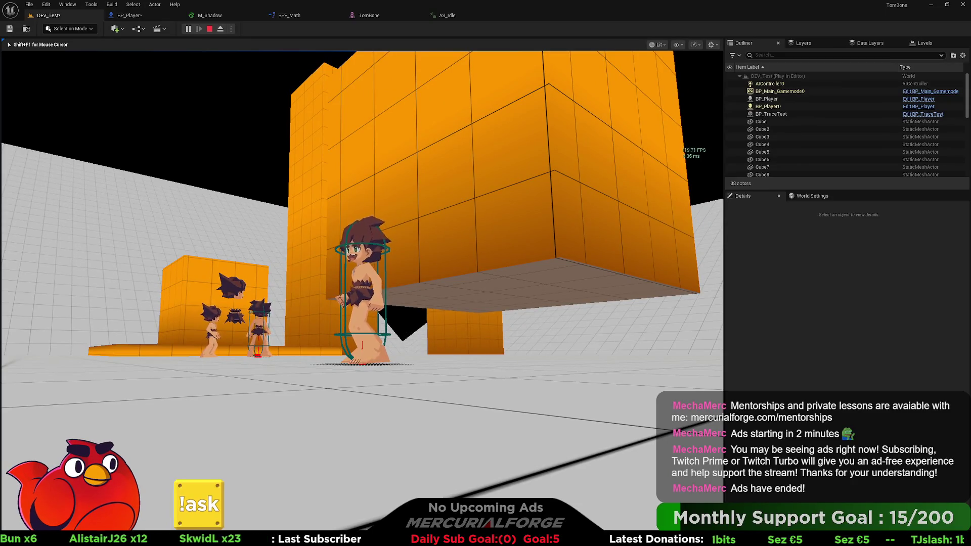
key(Escape)
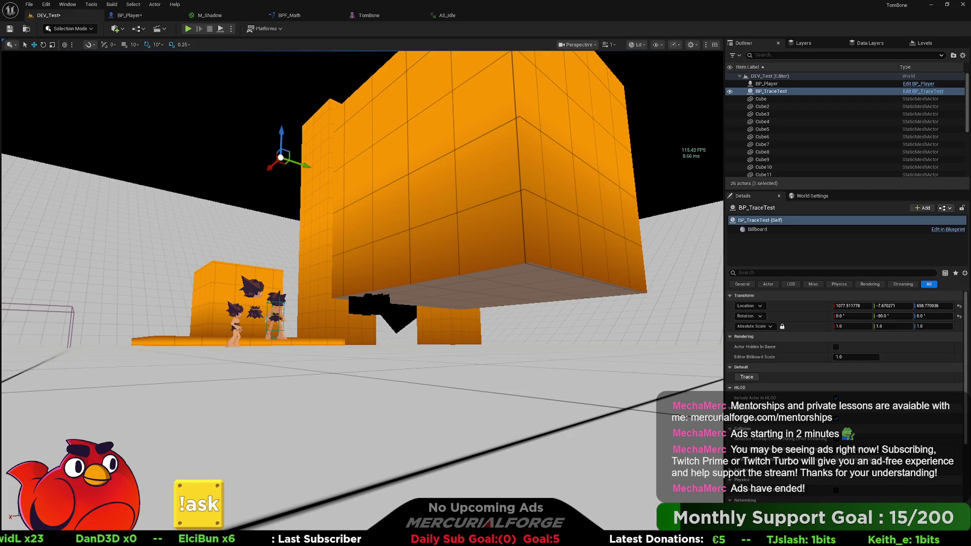
Step: Return to BP_Player's OnEndDash graph, searching the action list for 'overlap' and dismissing it
click(135, 15)
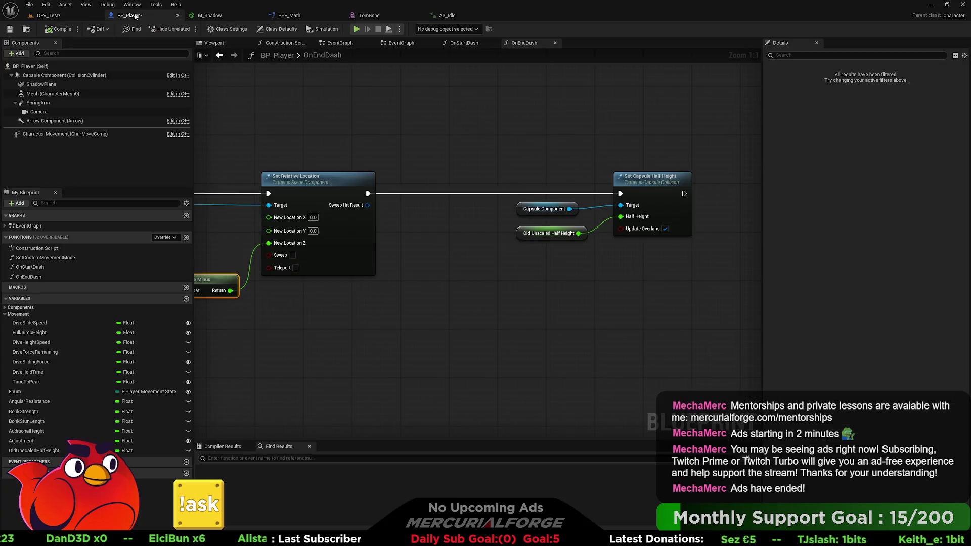
right_click(470, 119)
right_click(417, 304)
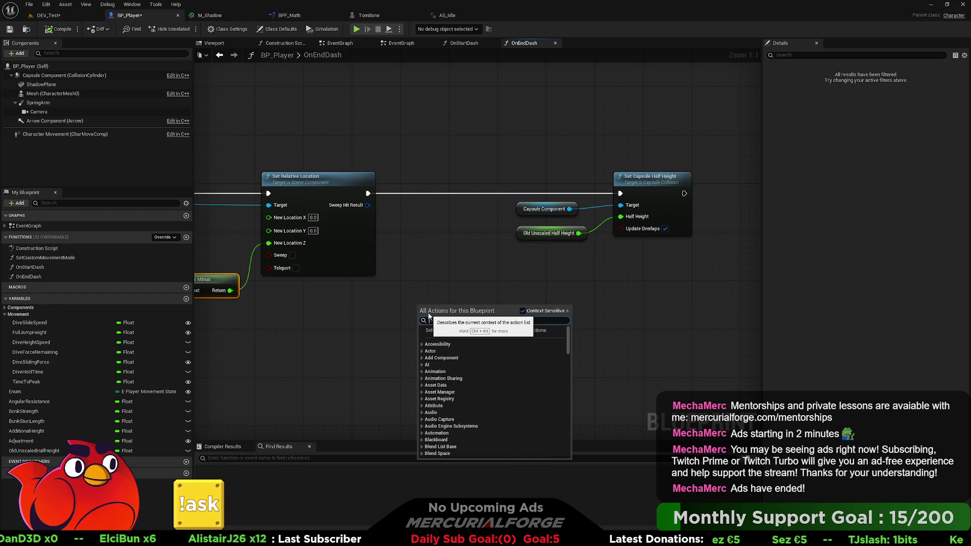
text(overlap)
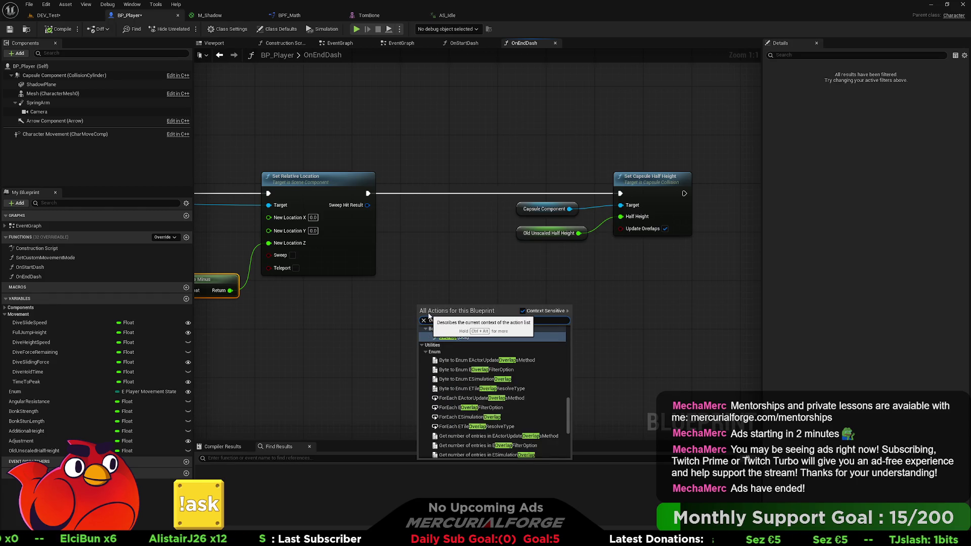
text(x)
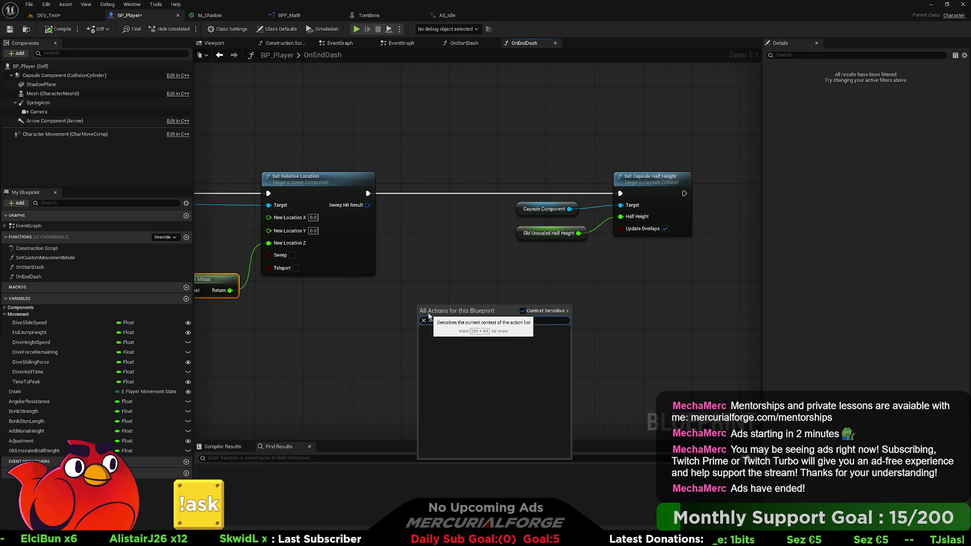
key(BackSpace)
key(BackSpace)
key(BackSpace)
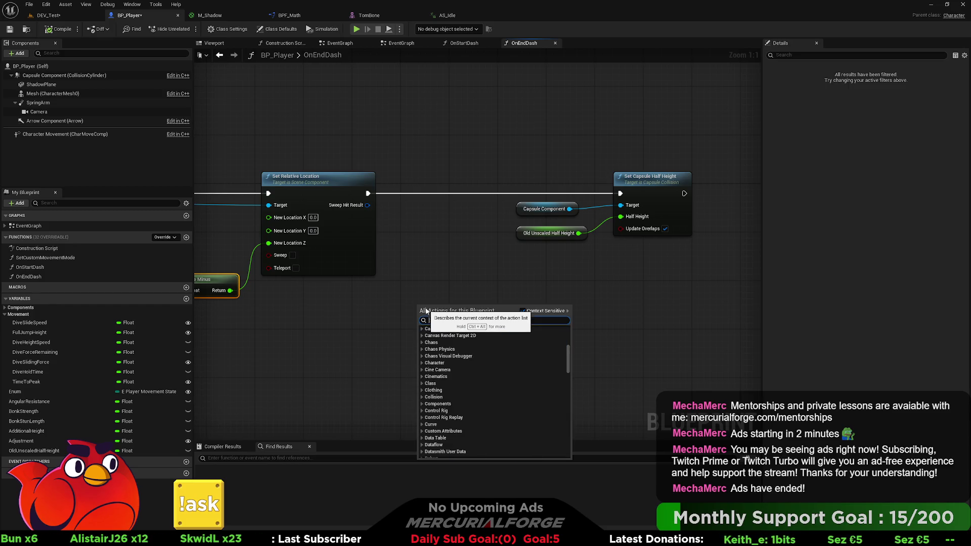
click(453, 292)
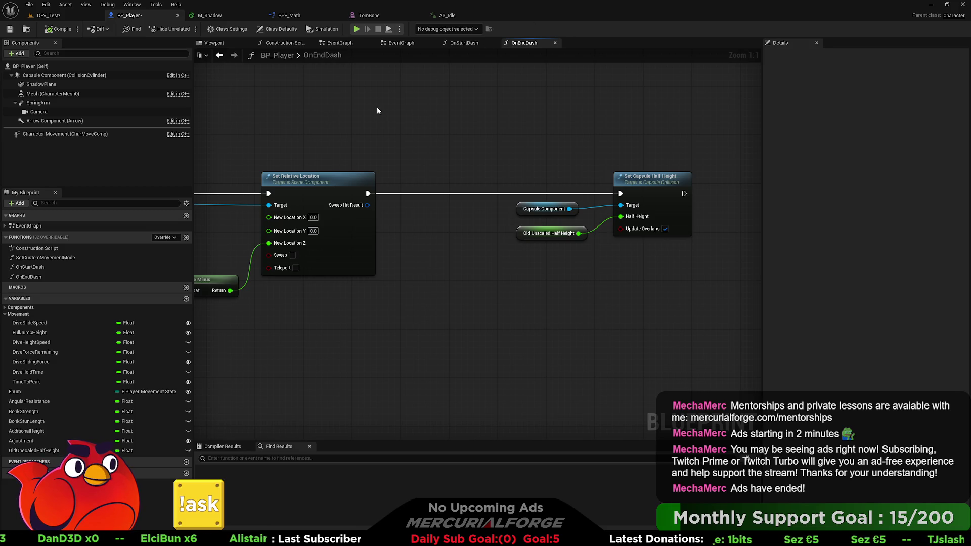
Step: Switch to BP_Player's EventGraph and navigate to the IA_Jump input node
click(334, 44)
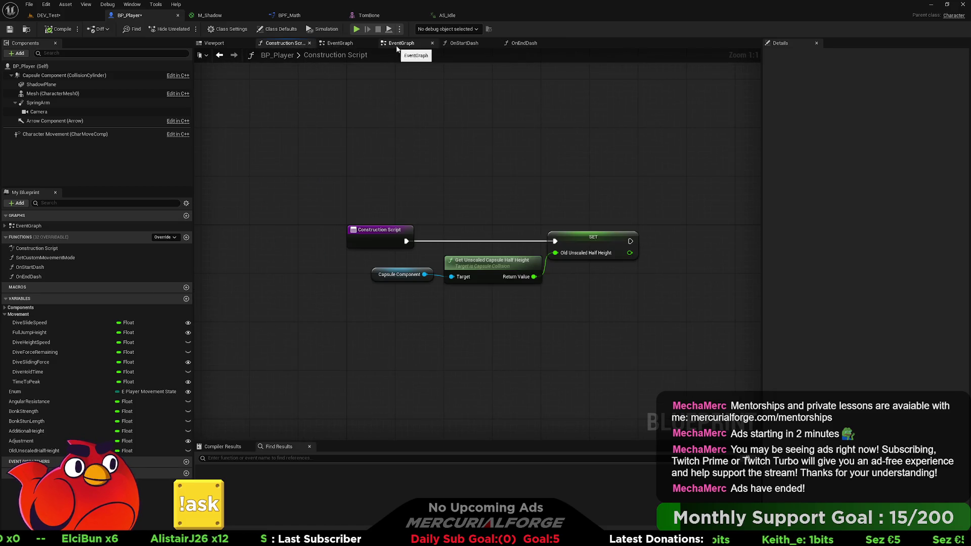
click(402, 44)
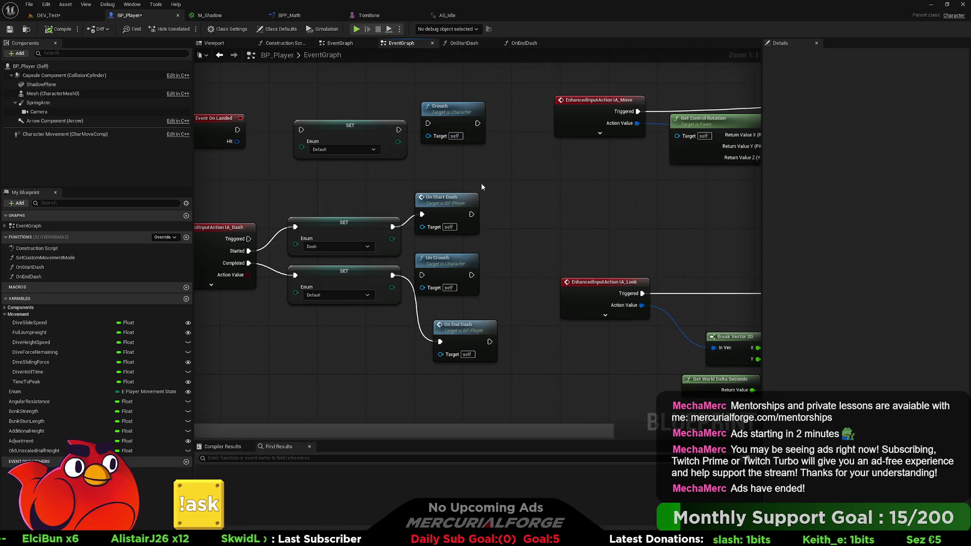
scroll(481, 185, down, 4)
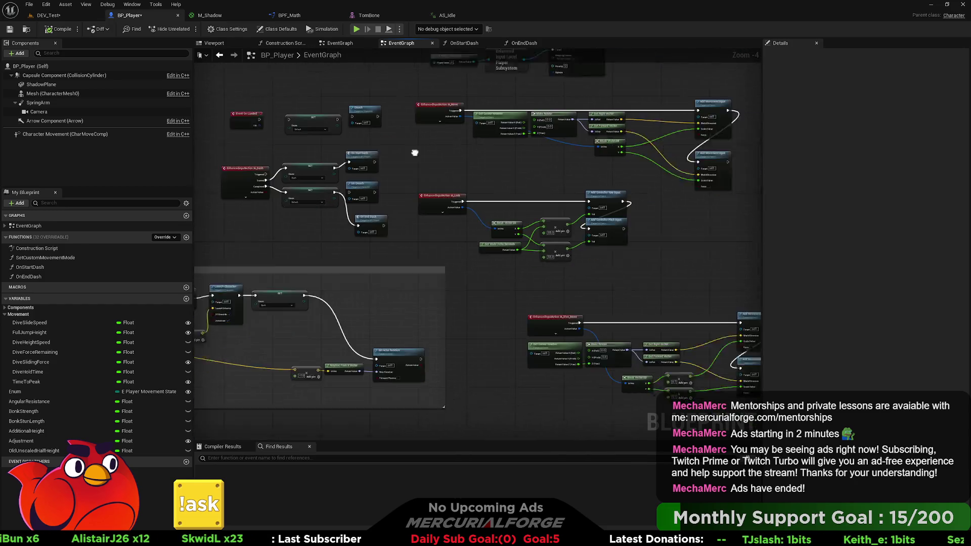
mouse_move(415, 153)
mouse_down()
mouse_move(368, 156)
mouse_move(389, 157)
mouse_move(400, 232)
mouse_move(384, 254)
mouse_move(319, 252)
mouse_up()
scroll(423, 181, up, 5)
scroll(377, 261, down, 3)
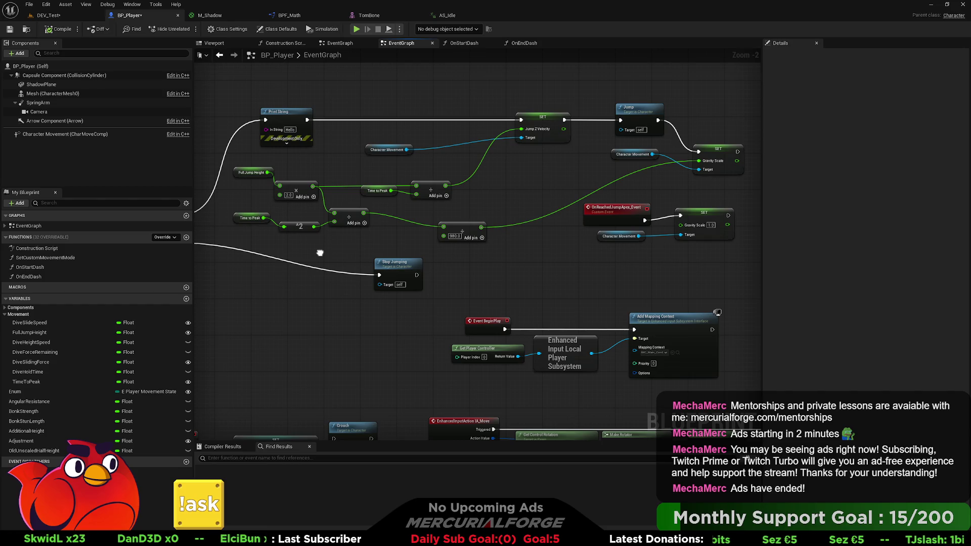
drag(319, 253, 412, 231)
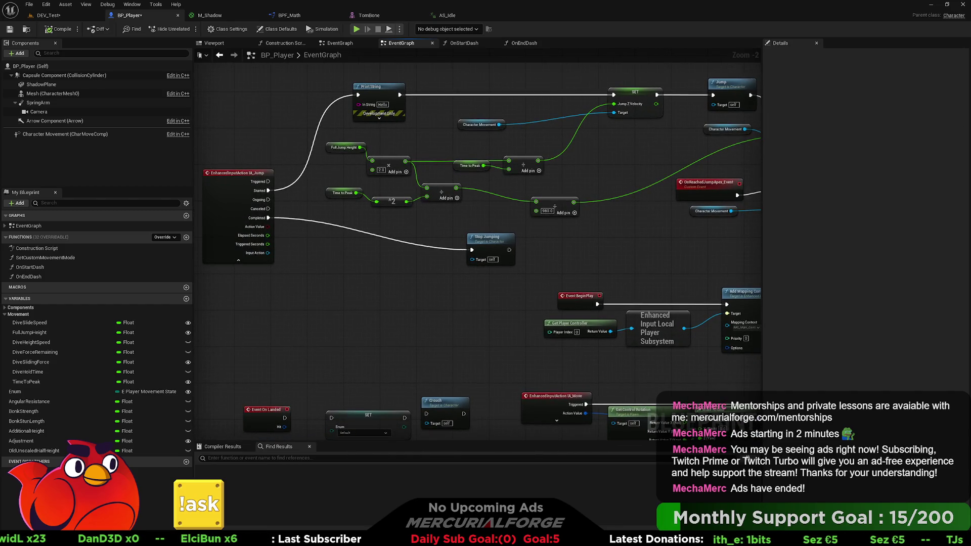
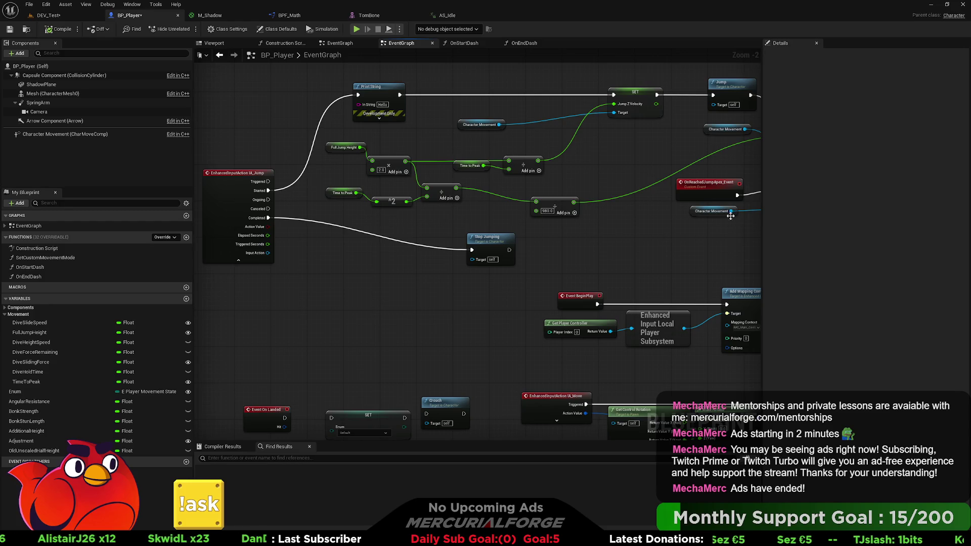
Step: Add a Launch Character node after the Jump Z Velocity SET, arranged beside the Jump node
mouse_move(670, 232)
mouse_down()
mouse_move(657, 218)
mouse_move(519, 258)
mouse_move(487, 275)
mouse_move(463, 322)
mouse_up()
mouse_move(481, 192)
mouse_down()
mouse_move(489, 235)
mouse_move(540, 139)
mouse_up()
text(launch)
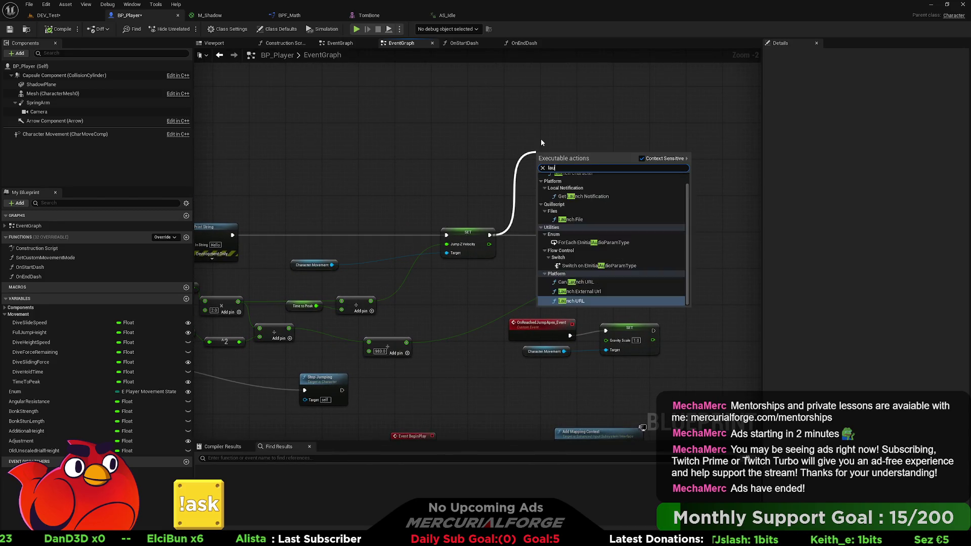
key(Up)
key(Up)
key(Up)
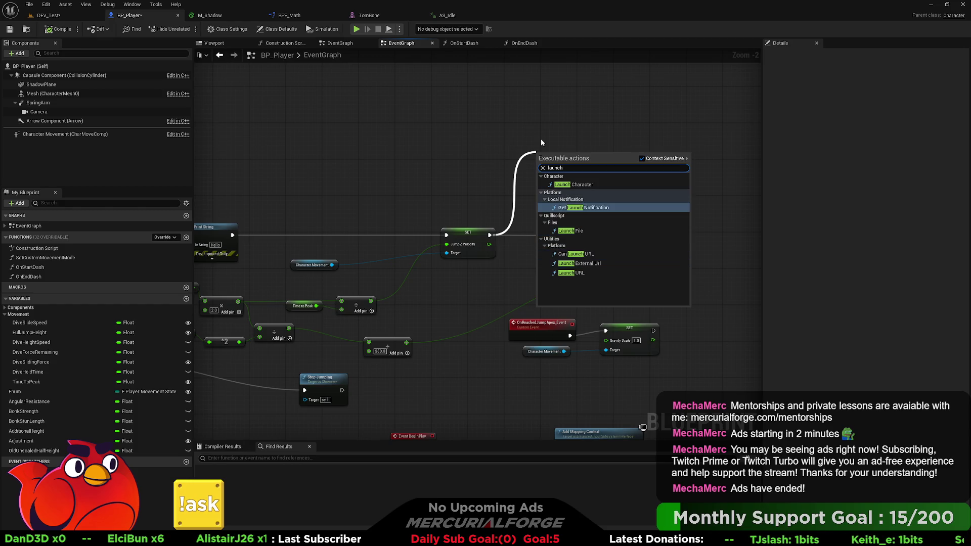
key(Up)
key(Return)
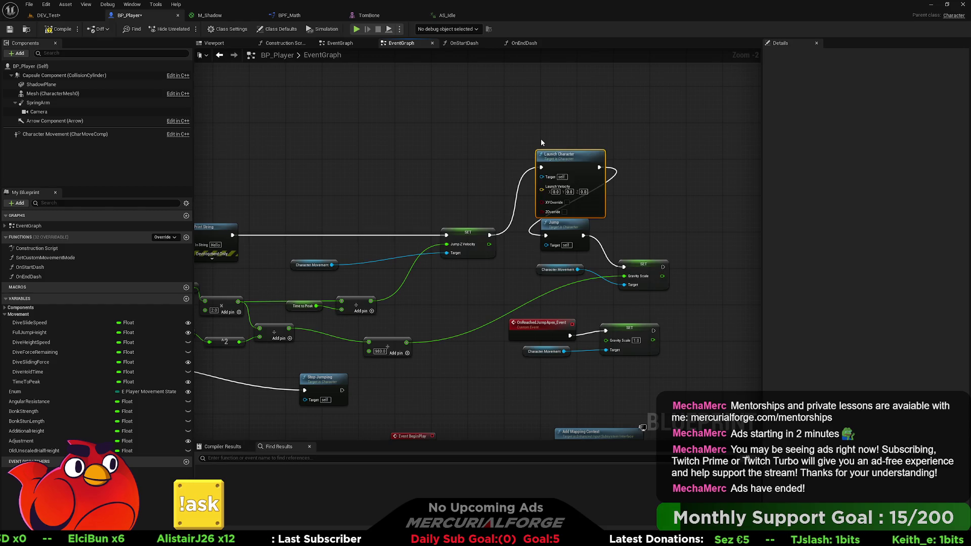
drag(553, 217, 642, 202)
mouse_move(552, 152)
mouse_down()
mouse_move(561, 165)
mouse_move(552, 175)
mouse_up()
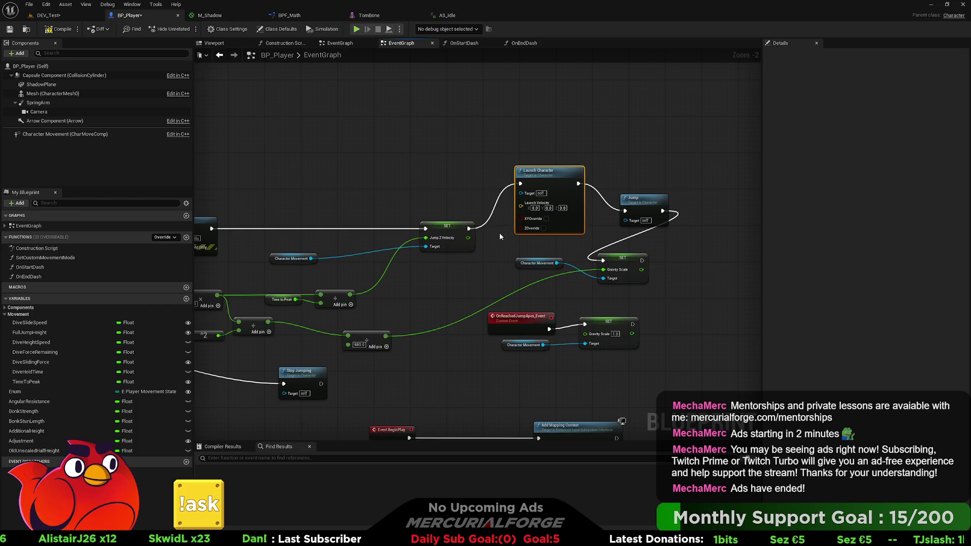
Step: Enable ZOverride, split Launch Velocity into X, Y, Z, and chain it into the Gravity Scale SET
click(543, 228)
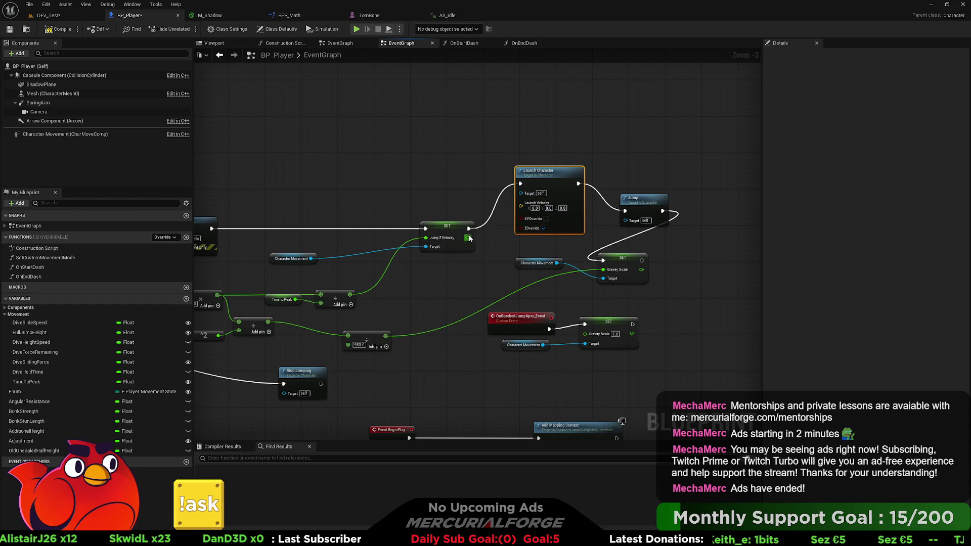
right_click(523, 205)
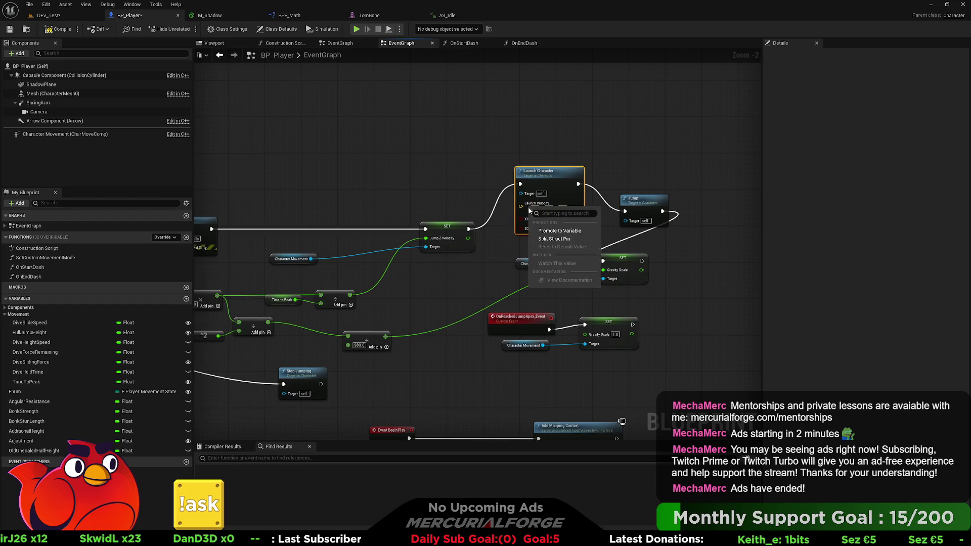
click(538, 238)
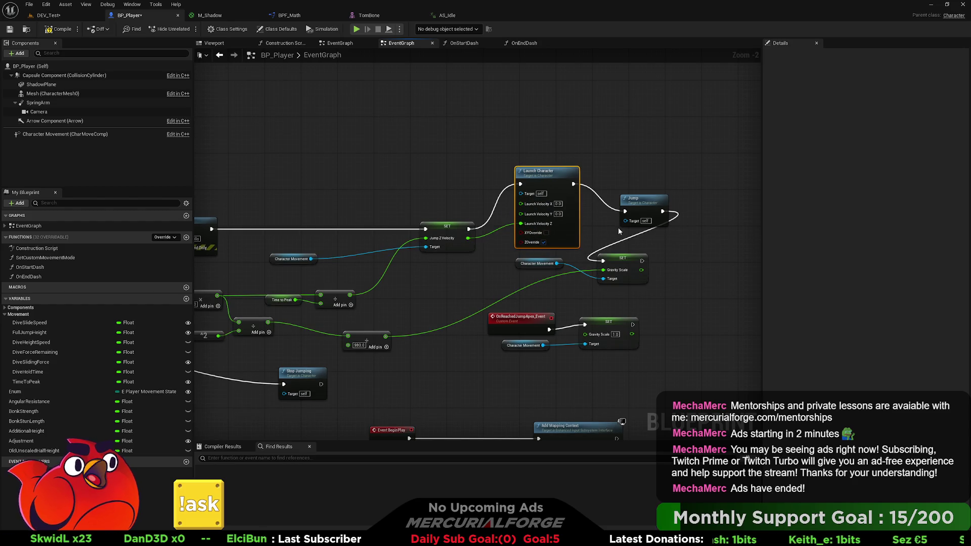
mouse_move(618, 227)
mouse_down()
mouse_move(494, 275)
mouse_move(481, 304)
mouse_up()
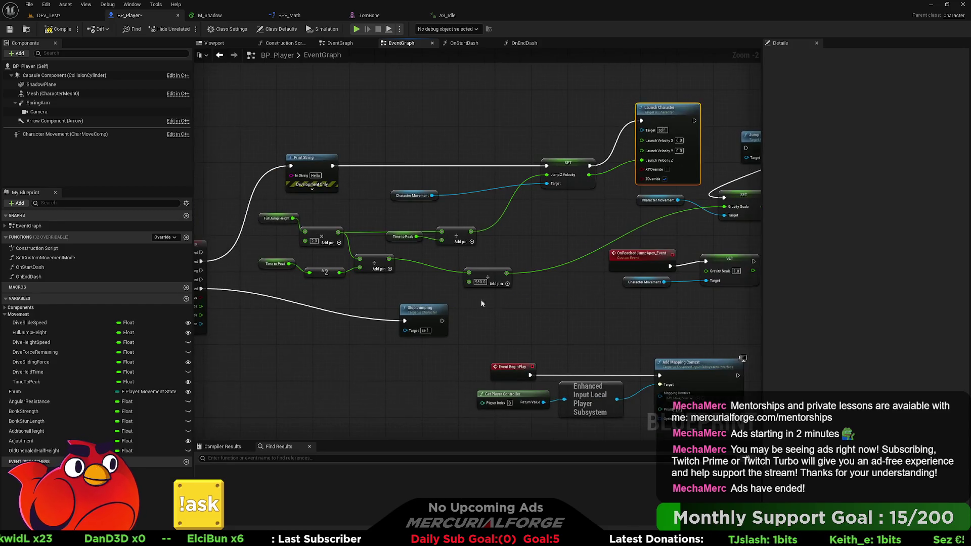
drag(598, 297, 462, 300)
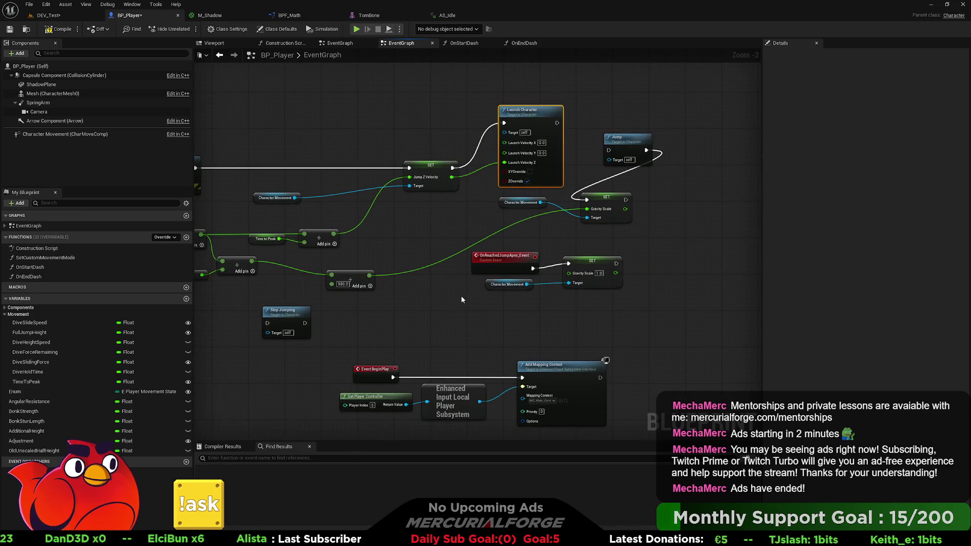
mouse_move(587, 200)
mouse_down()
mouse_move(556, 123)
mouse_move(642, 124)
mouse_move(718, 201)
mouse_up()
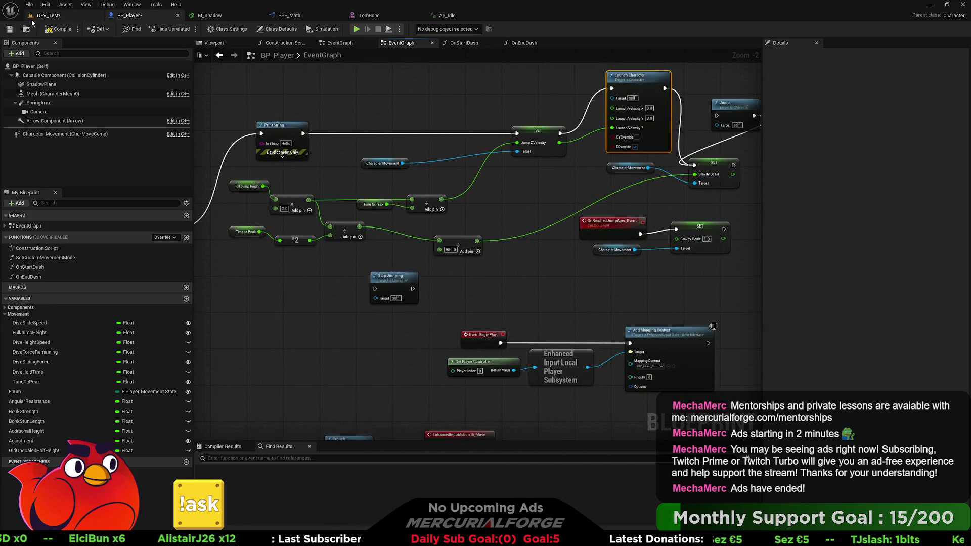
click(48, 16)
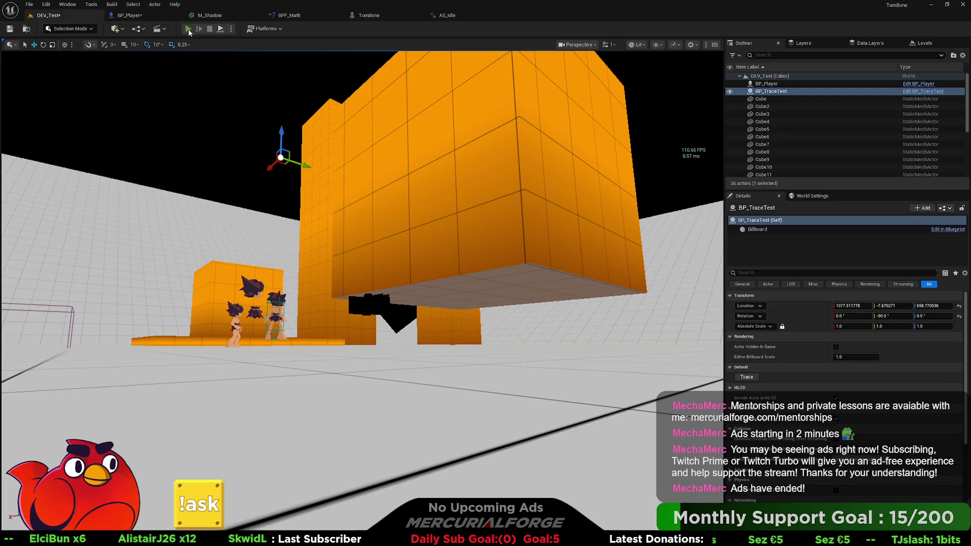
click(188, 29)
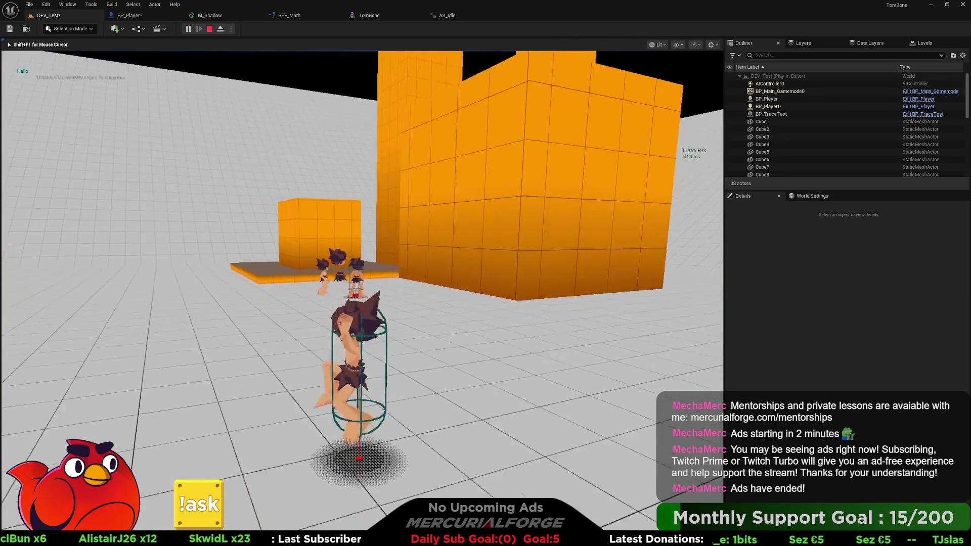
key(space)
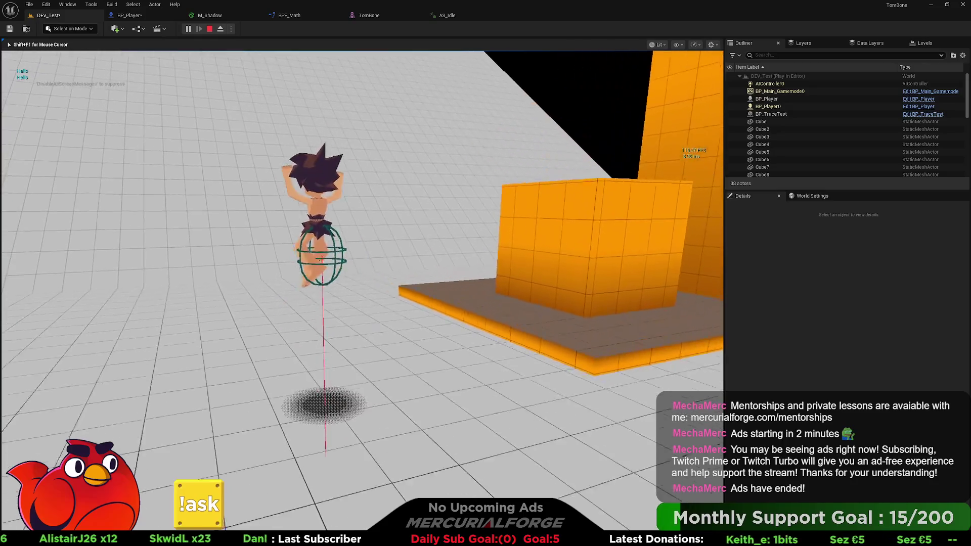
key(w)
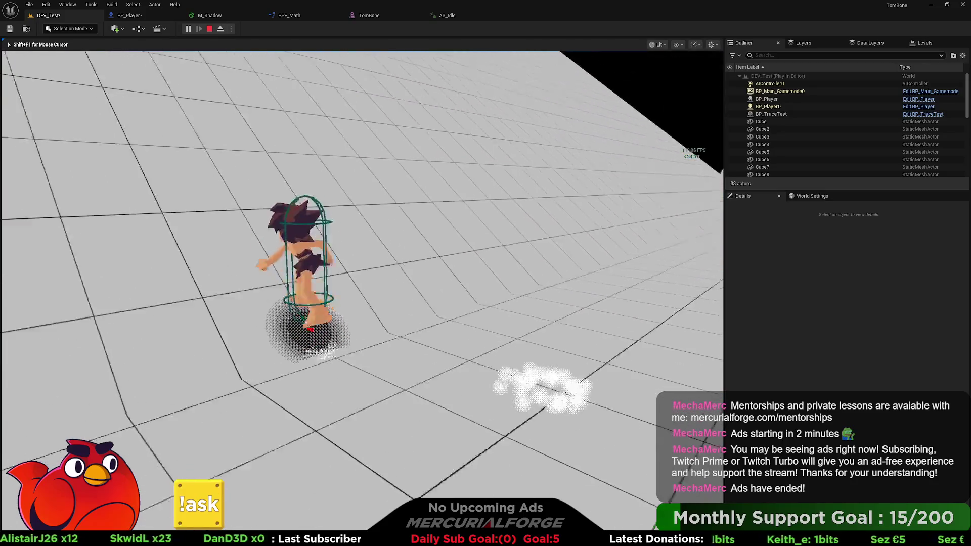
key(space)
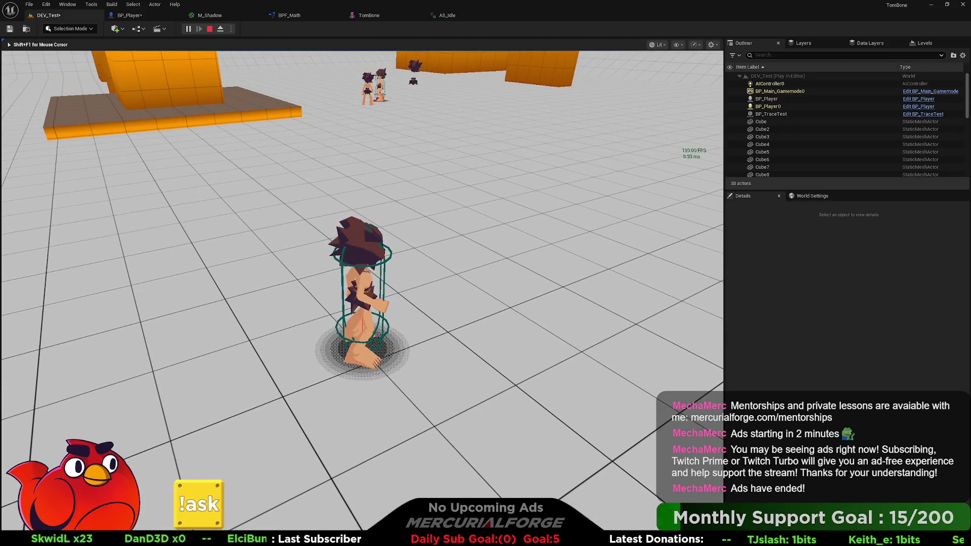
key(Escape)
click(129, 15)
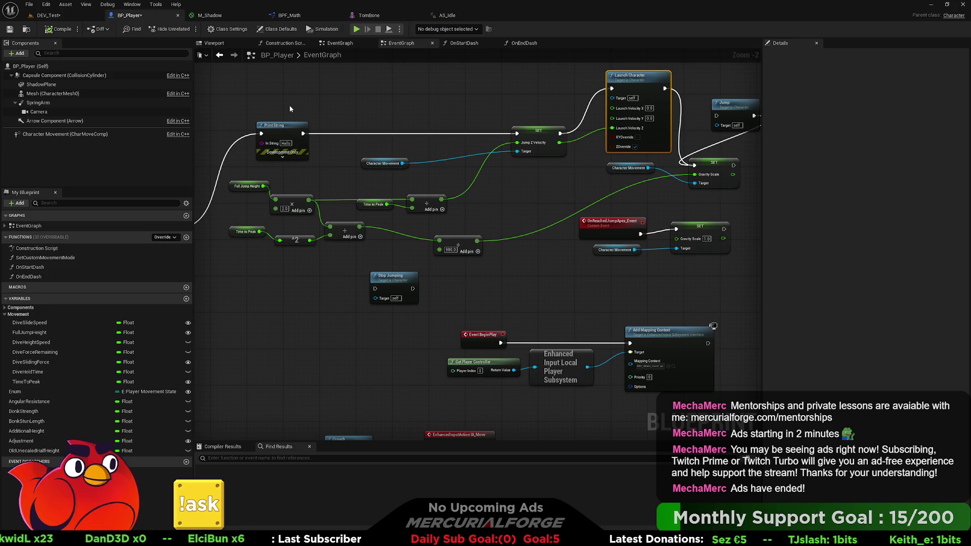
Step: Wire the Dash SET to Crouch and the Default SET to Un Crouch
scroll(453, 202, down, 3)
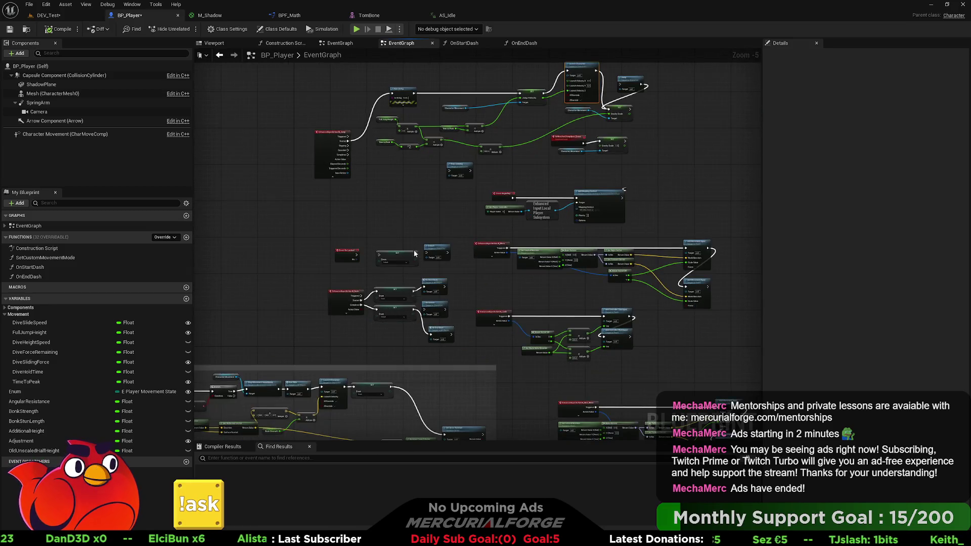
scroll(414, 252, up, 5)
mouse_move(442, 137)
mouse_down()
mouse_move(426, 212)
mouse_move(405, 239)
mouse_up()
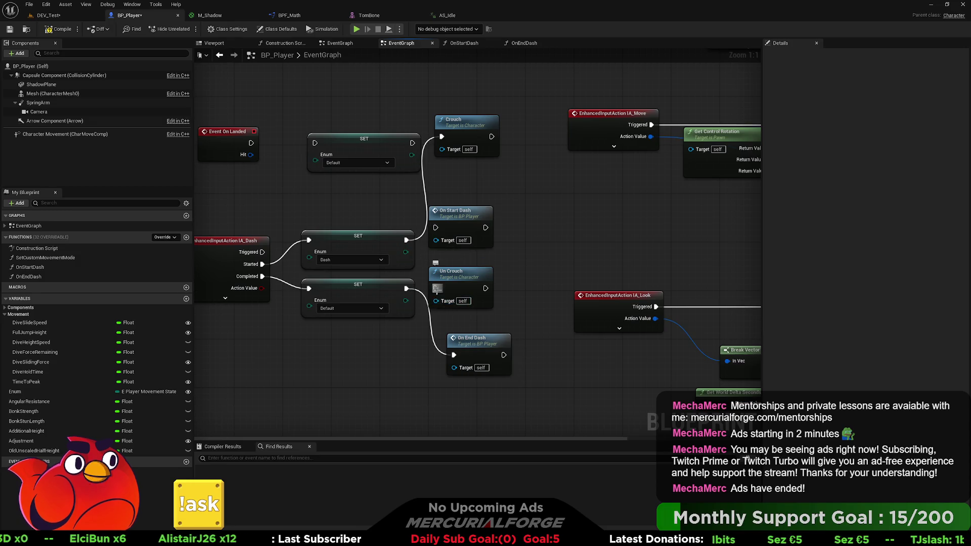
drag(436, 288, 406, 288)
Step: Move On Start Dash and On End Dash out of the chain, then compile and play
drag(466, 349, 558, 239)
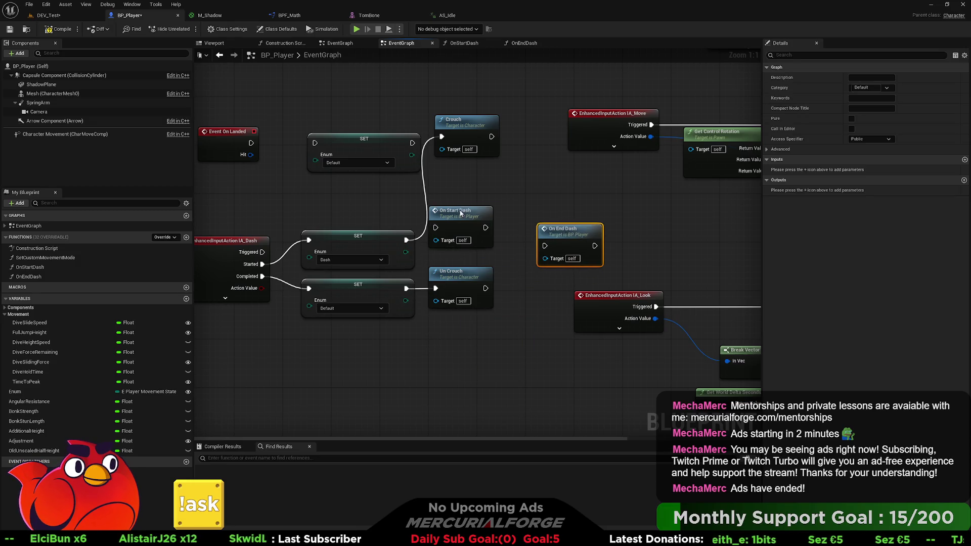
drag(460, 213, 587, 188)
drag(458, 126, 452, 230)
click(57, 29)
key(alt+p)
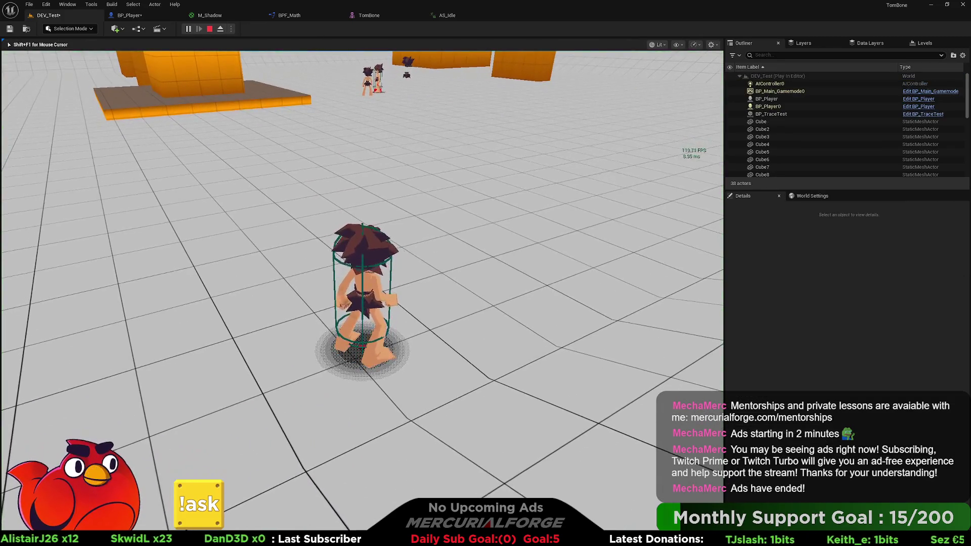
Step: Run with W and A, jumping and diving with Space toward the orange wall and platform
key(w)
key(w)
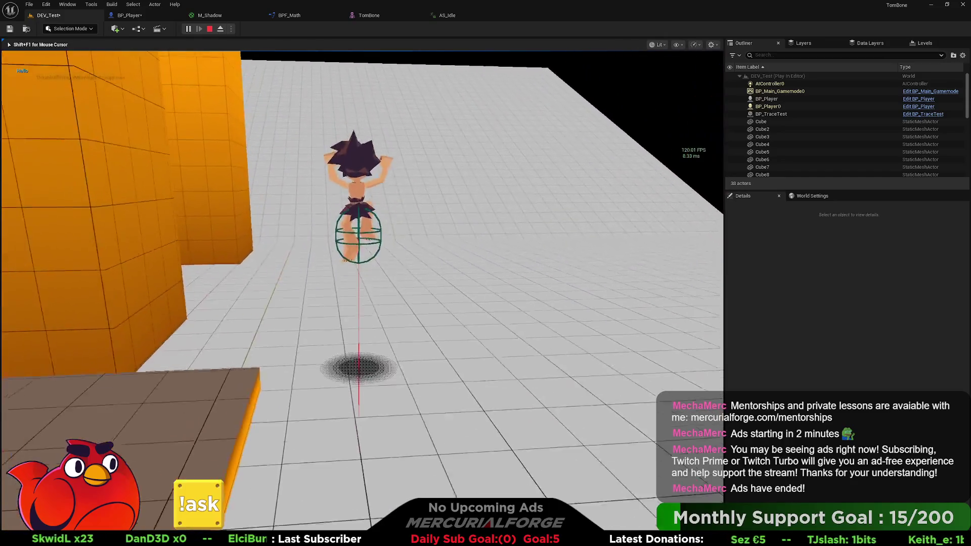
key(space)
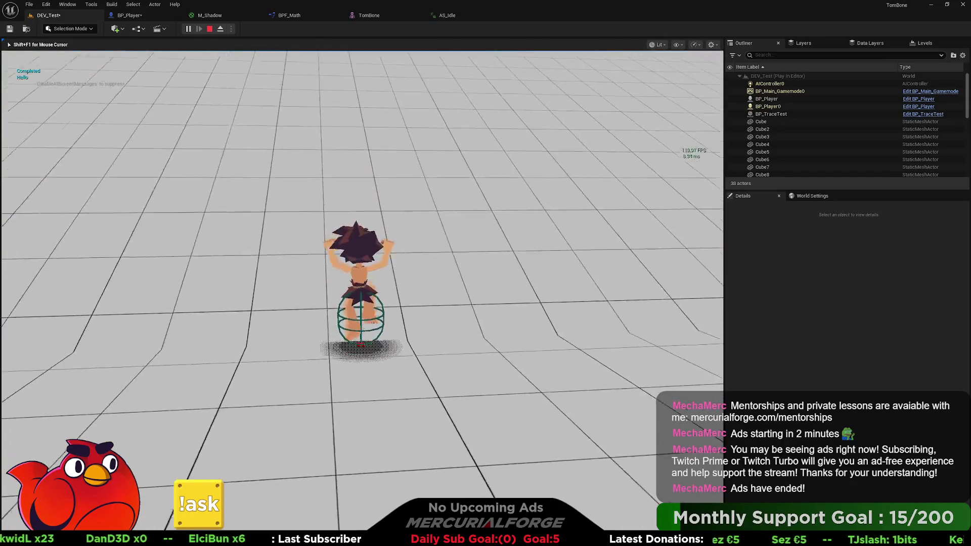
key(w)
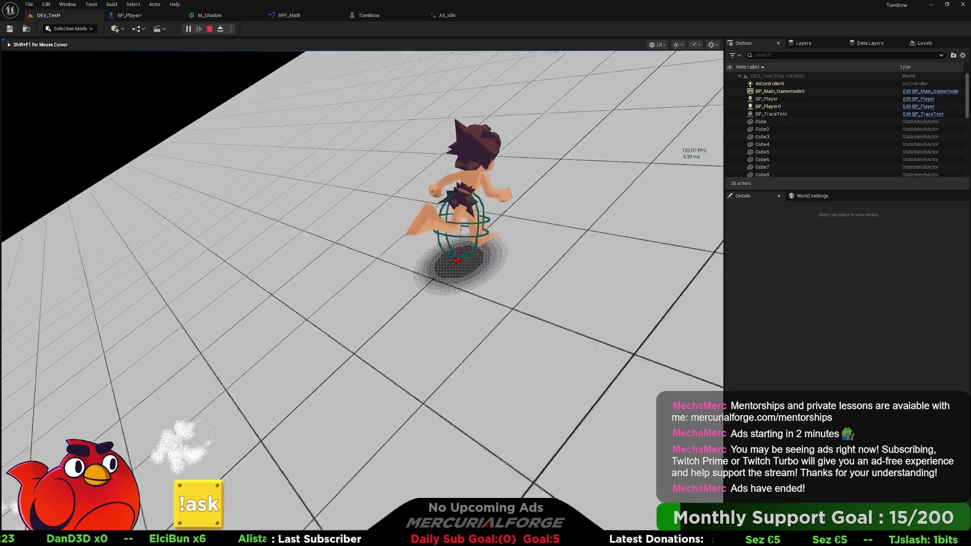
key(space)
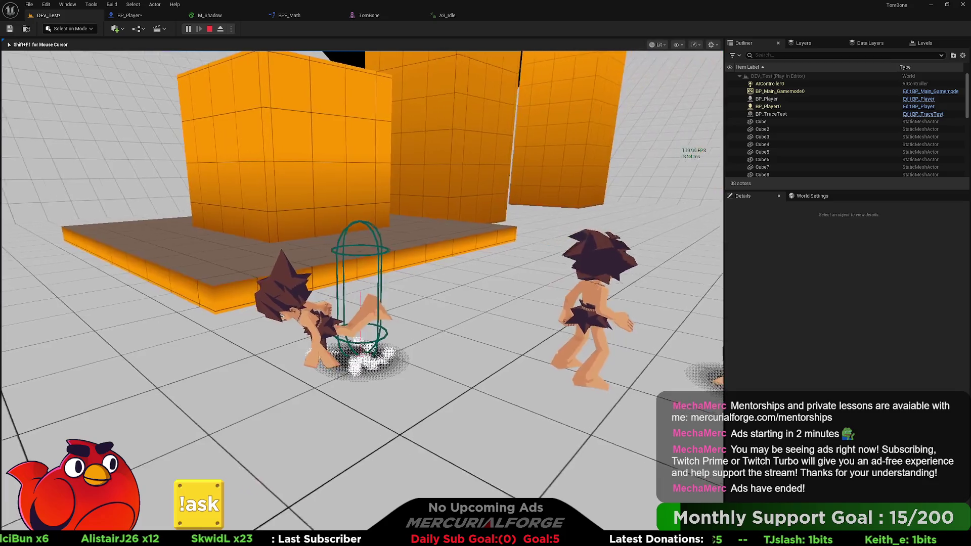
key(space)
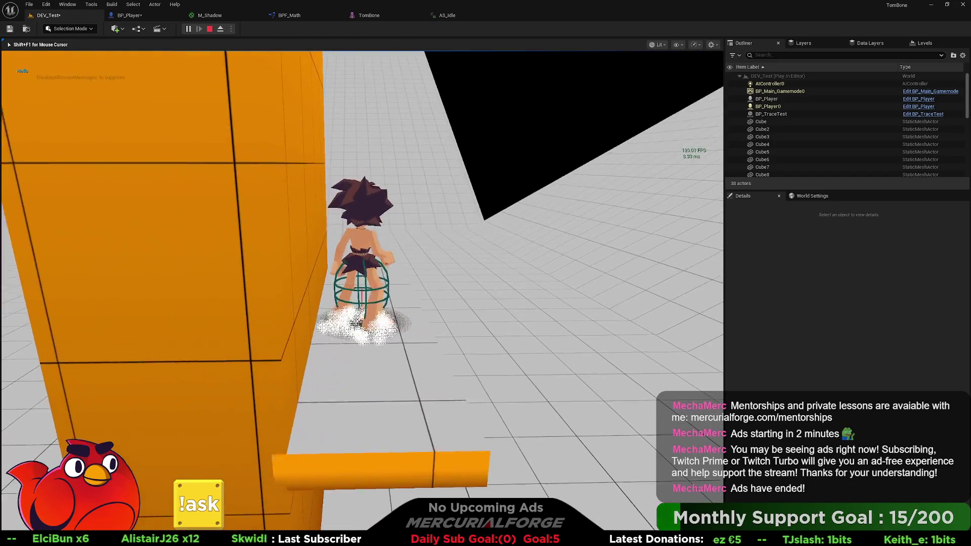
key(w)
key(space)
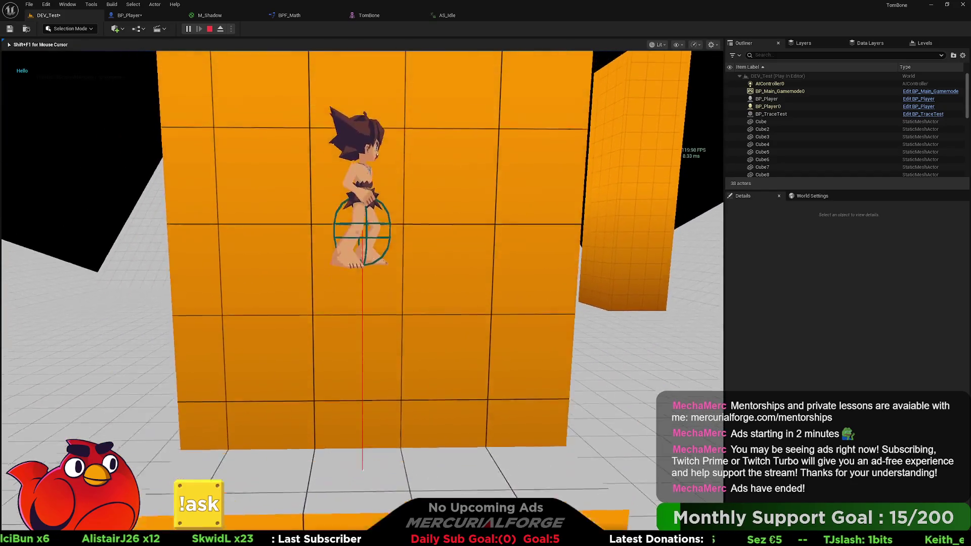
key(a)
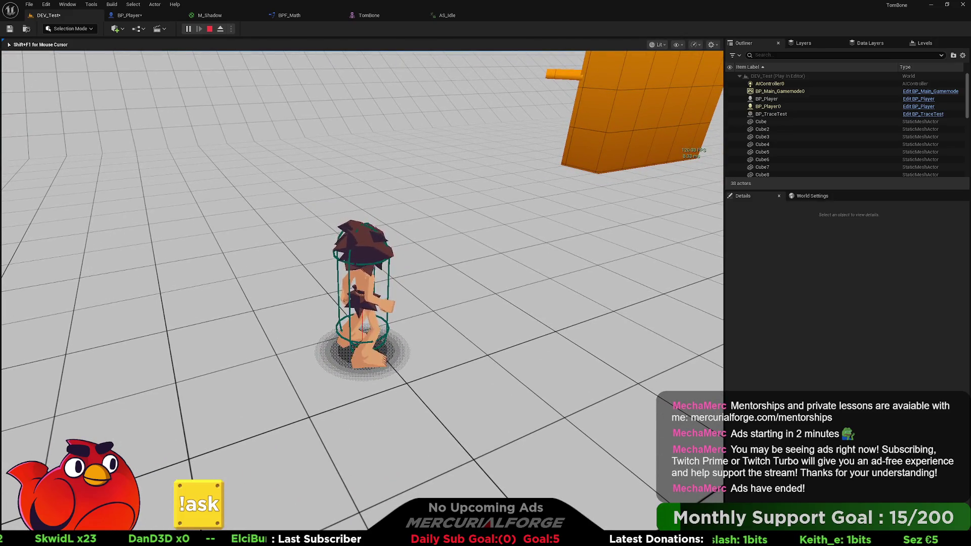
Step: Stop play, close the Message Log, and delete the dash nodes plus OnStartDash and OnEndDash functions
key(Escape)
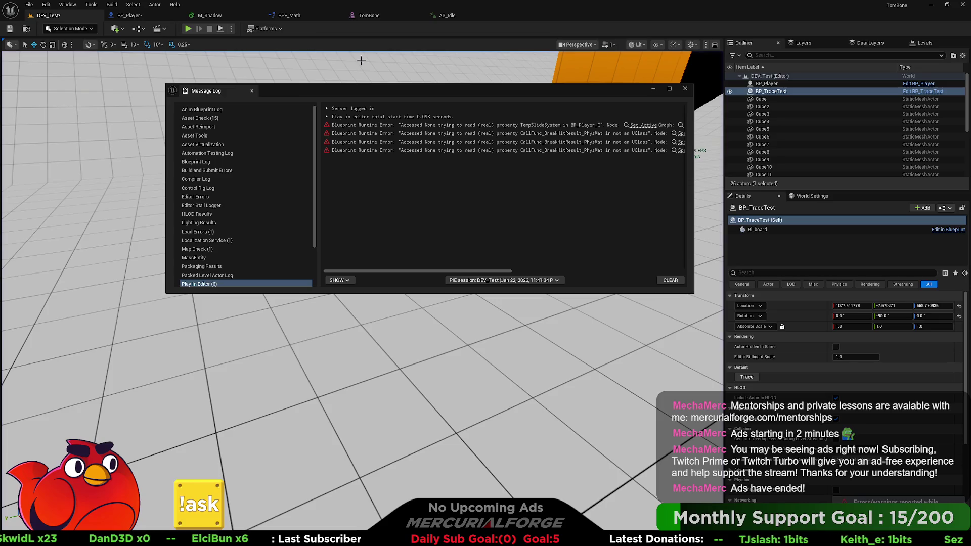
click(685, 89)
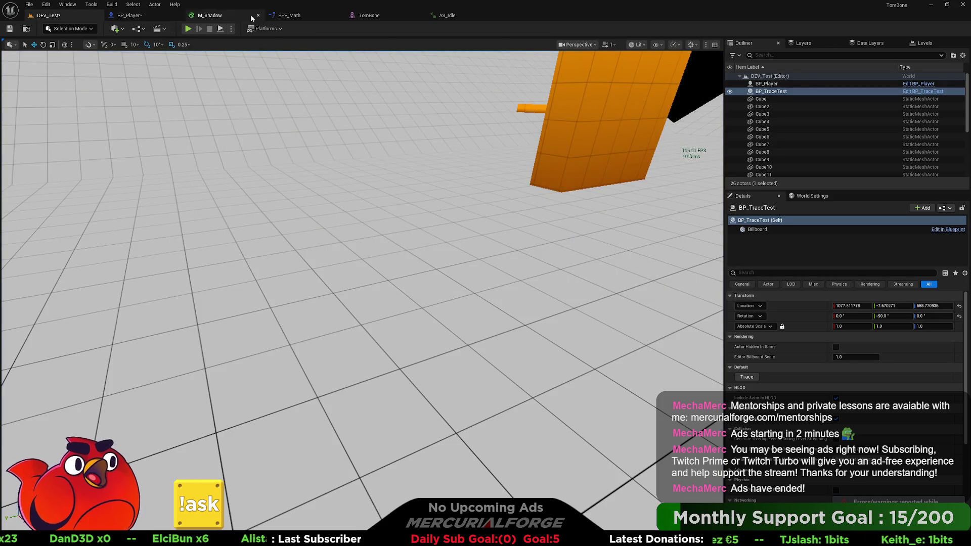
click(151, 18)
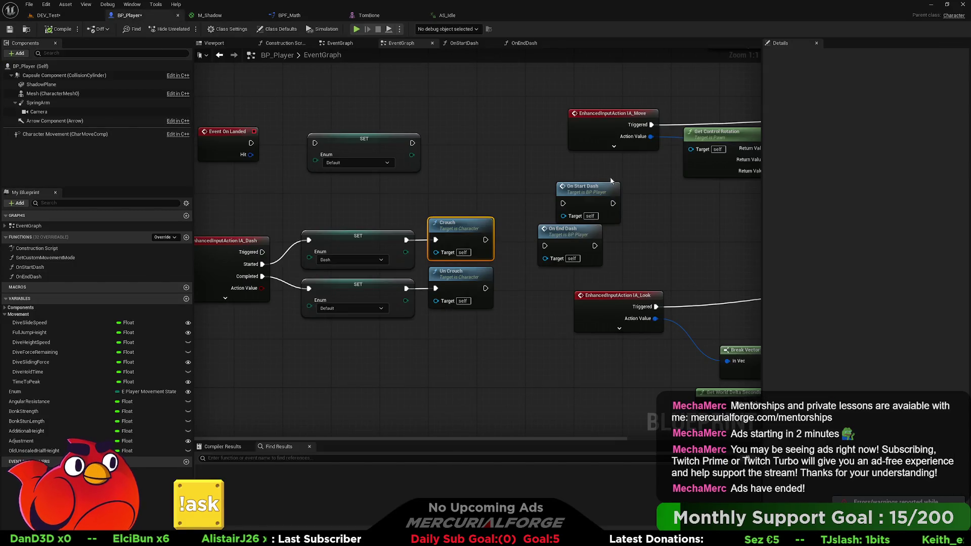
drag(616, 175, 565, 263)
key(Delete)
click(116, 277)
key(Delete)
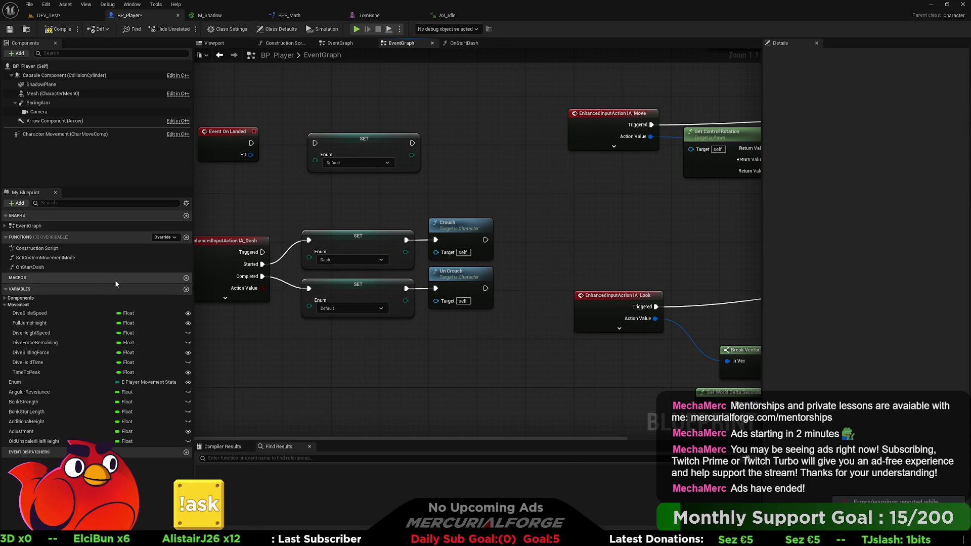
click(44, 266)
key(Delete)
Step: Add a Get Is Crouched node near the Launch Character section of BP_Player
scroll(331, 357, down, 2)
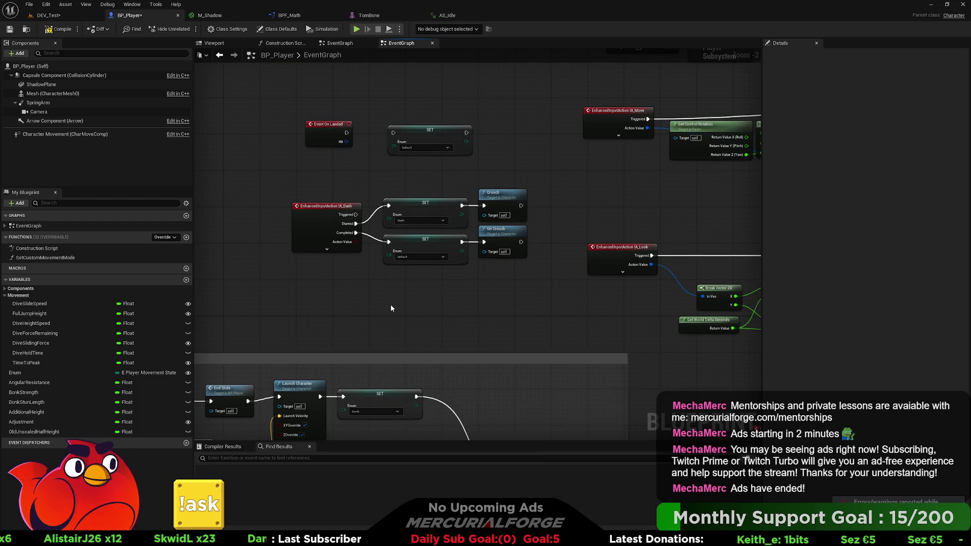
mouse_move(390, 305)
mouse_down()
mouse_move(408, 256)
mouse_move(392, 238)
mouse_move(409, 228)
mouse_up()
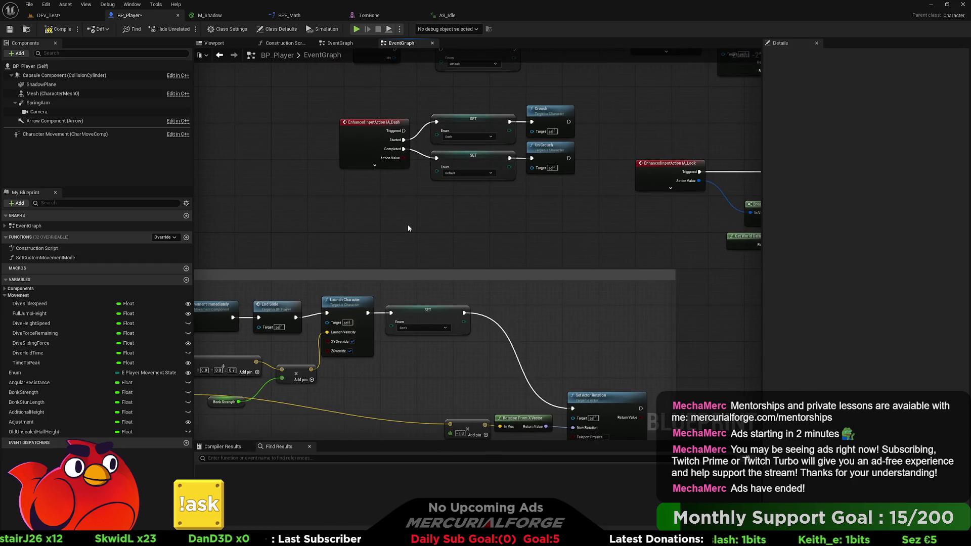
right_click(490, 213)
text(is c)
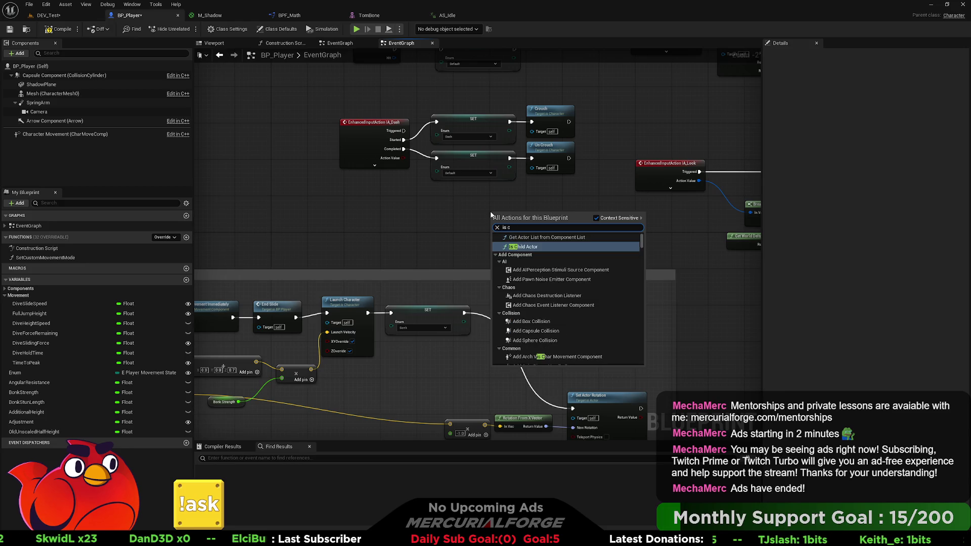
text(rou)
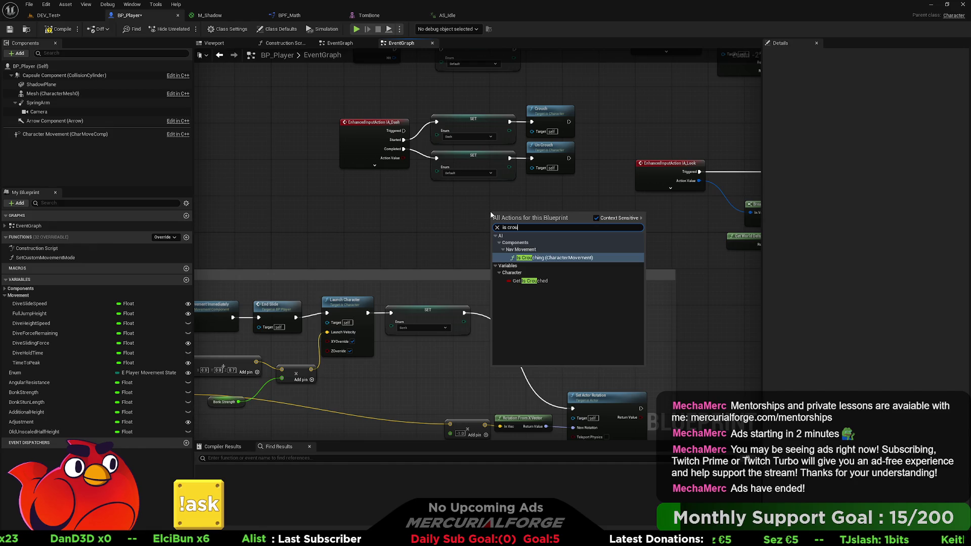
key(Down)
key(Return)
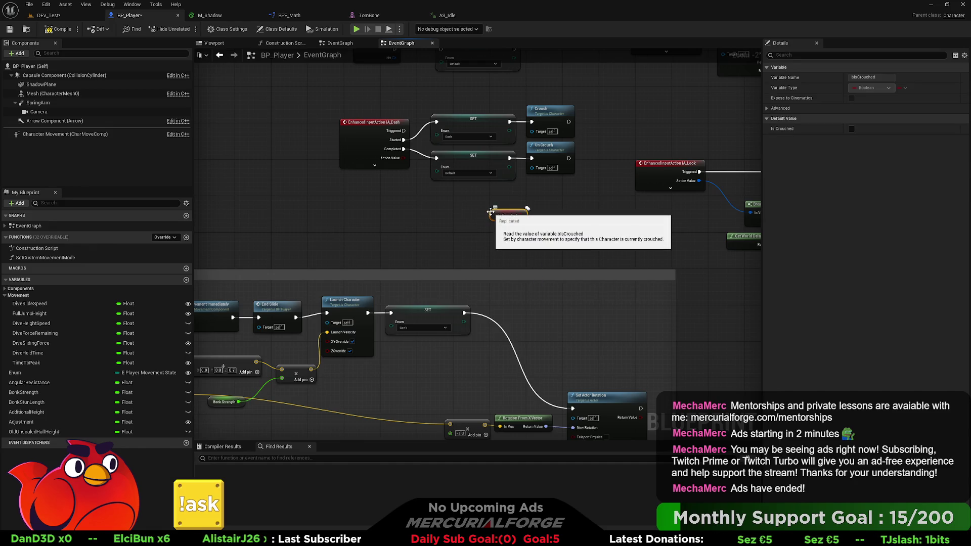
click(495, 226)
scroll(496, 226, down, 5)
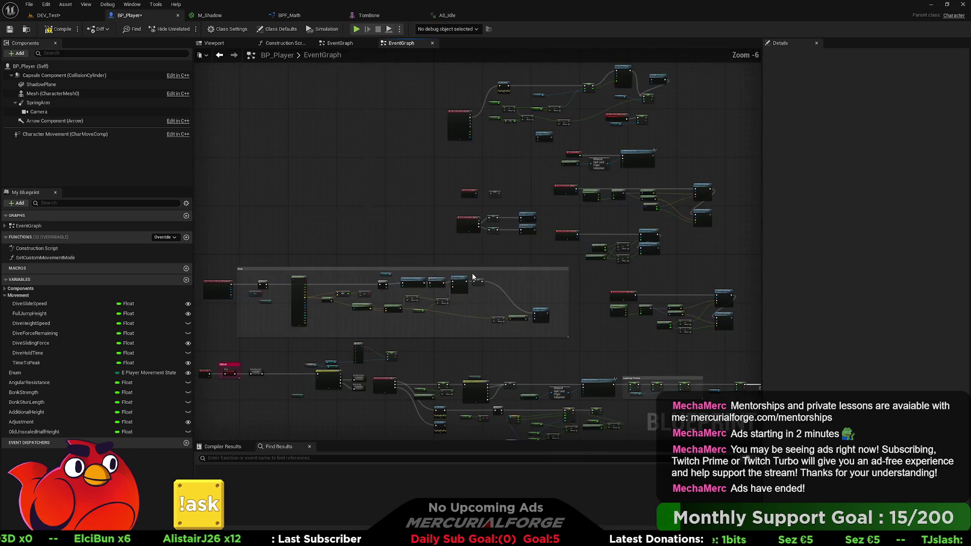
scroll(300, 277, up, 6)
click(421, 201)
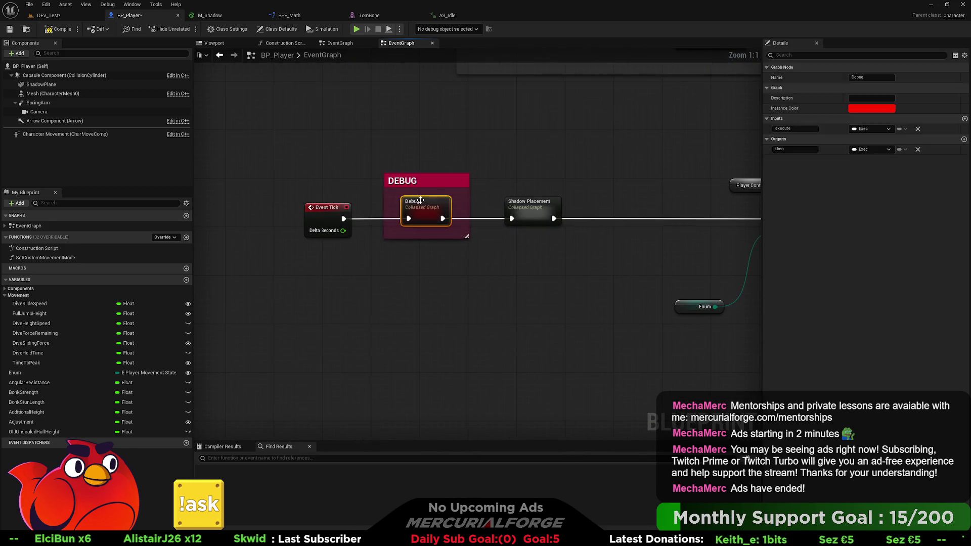
Step: Open the collapsed Debug graph and run a quick playtest in DEV_Test
double_click(420, 201)
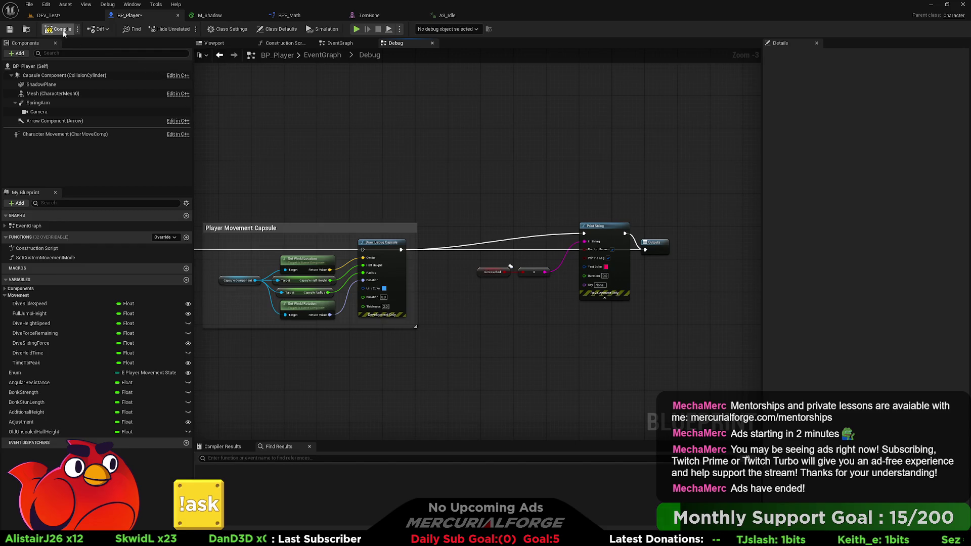
click(48, 15)
click(188, 29)
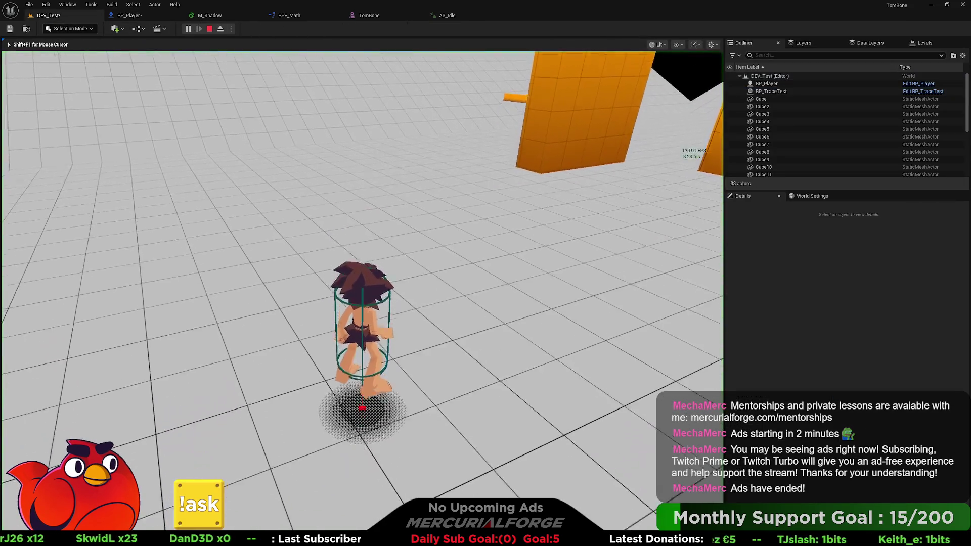
key(w)
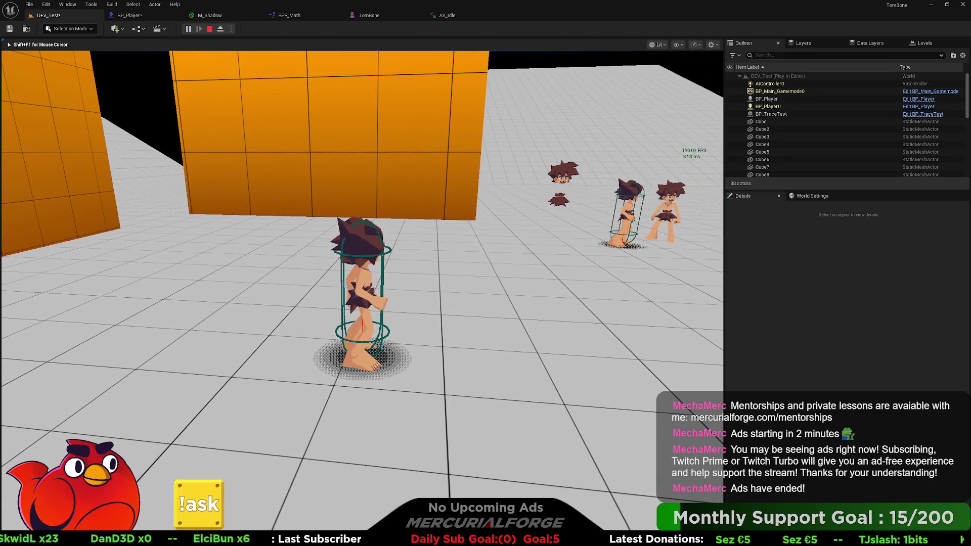
key(Escape)
Step: Connect the Debug graph's execution wire into the Print String node
click(125, 15)
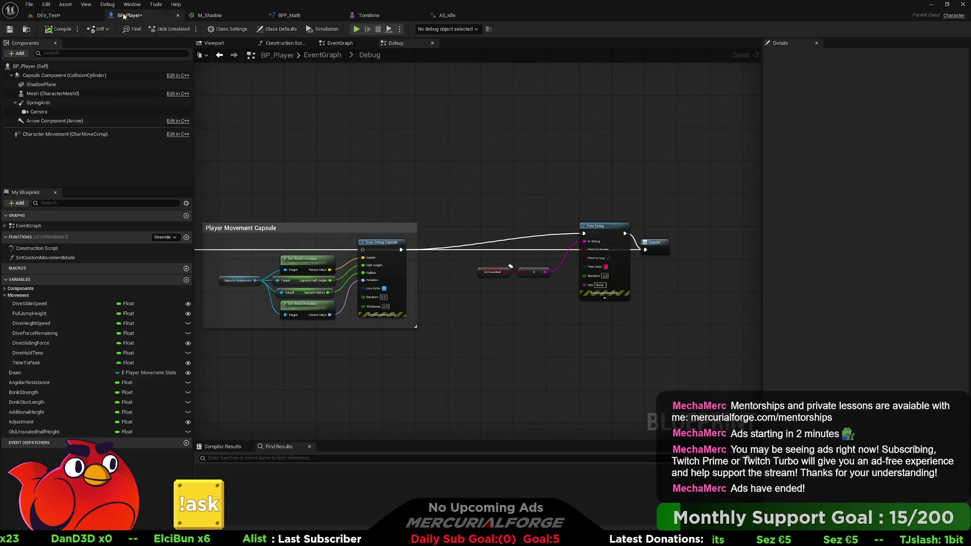
drag(211, 265, 354, 261)
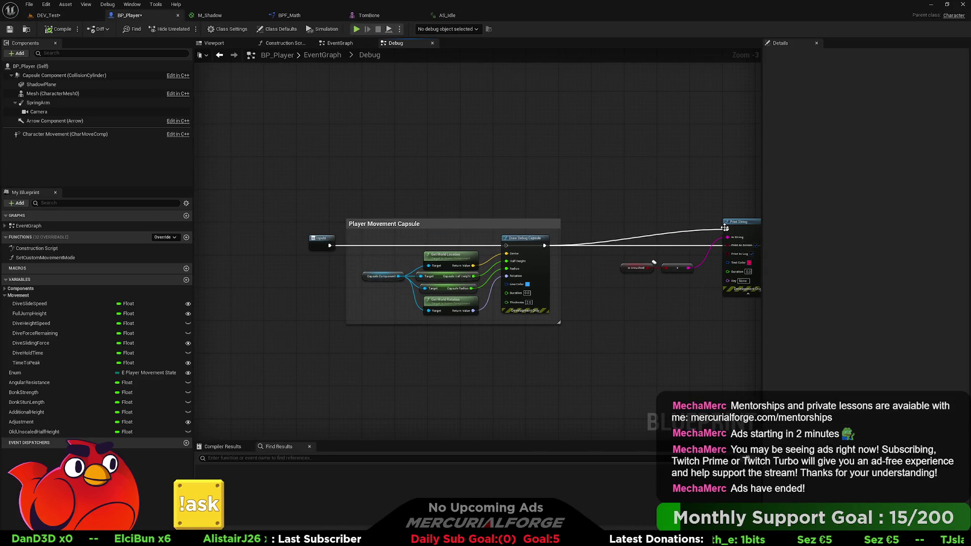
drag(725, 228, 727, 229)
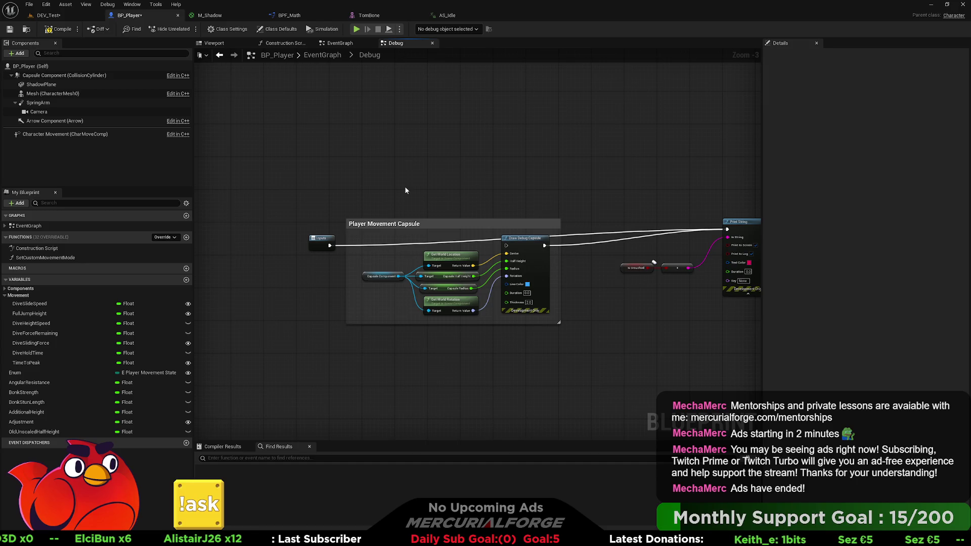
drag(405, 190, 408, 189)
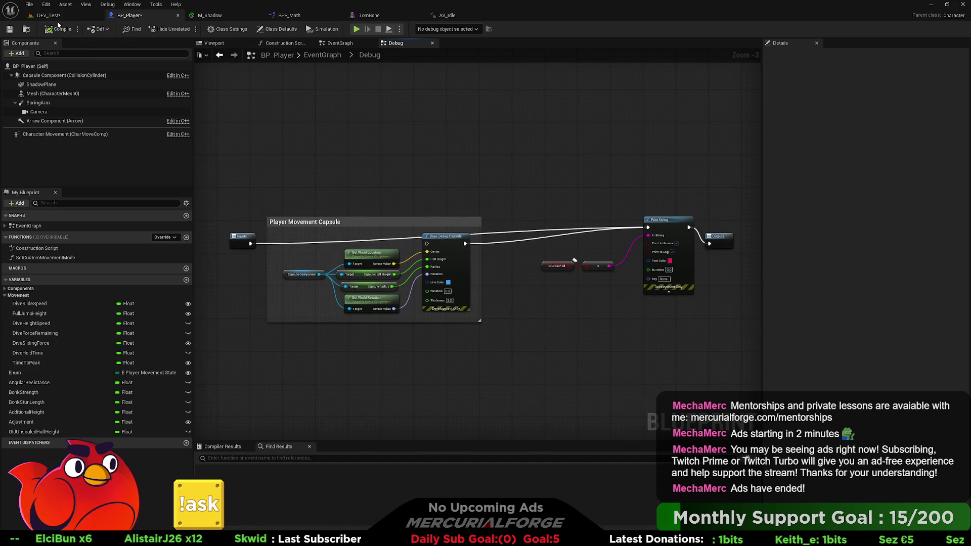
click(48, 16)
Step: Run and dive along the orange wall with WASD, then stop play to see the Message Log
click(188, 28)
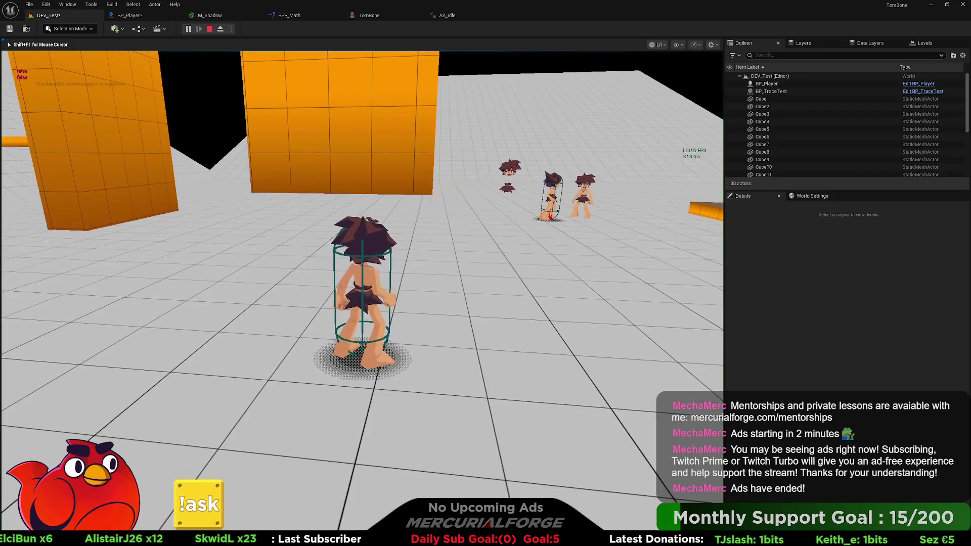
key(d)
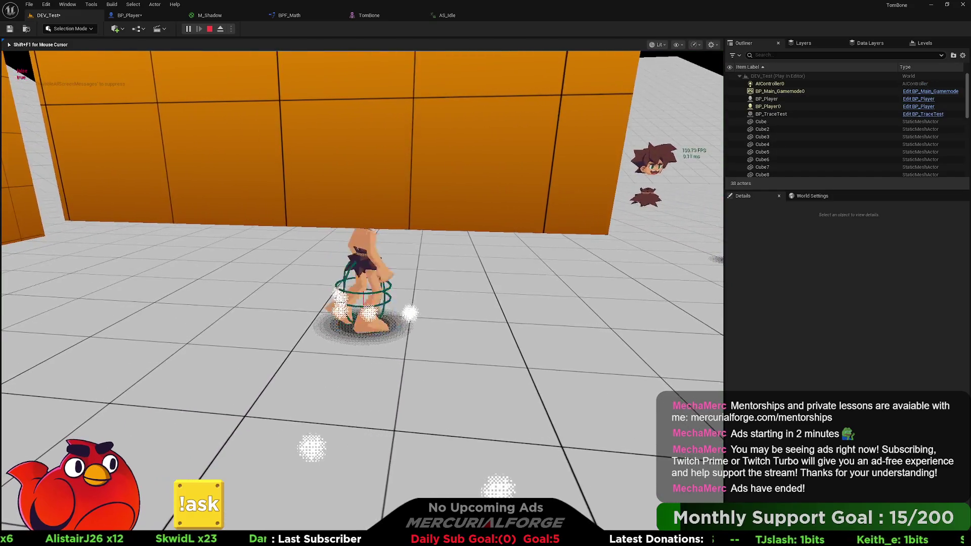
key(a)
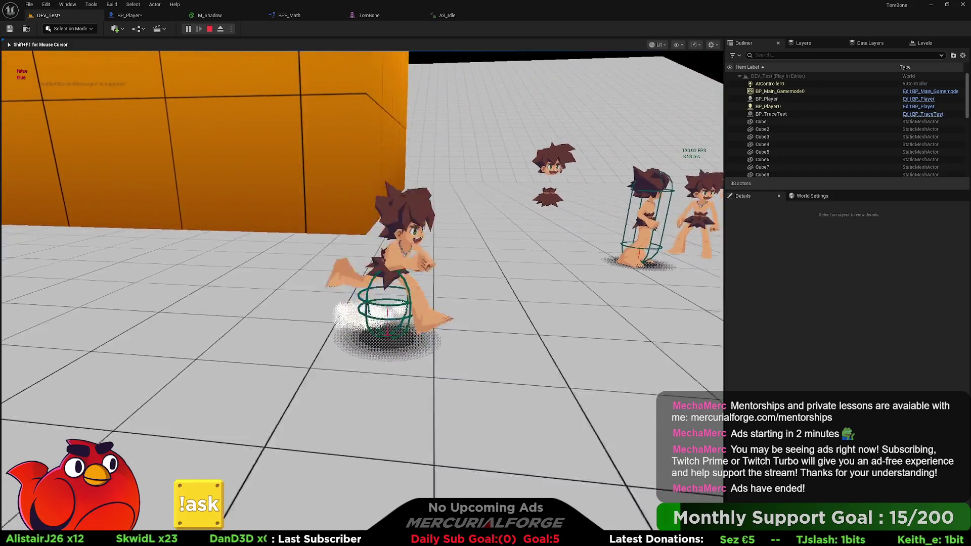
key(a)
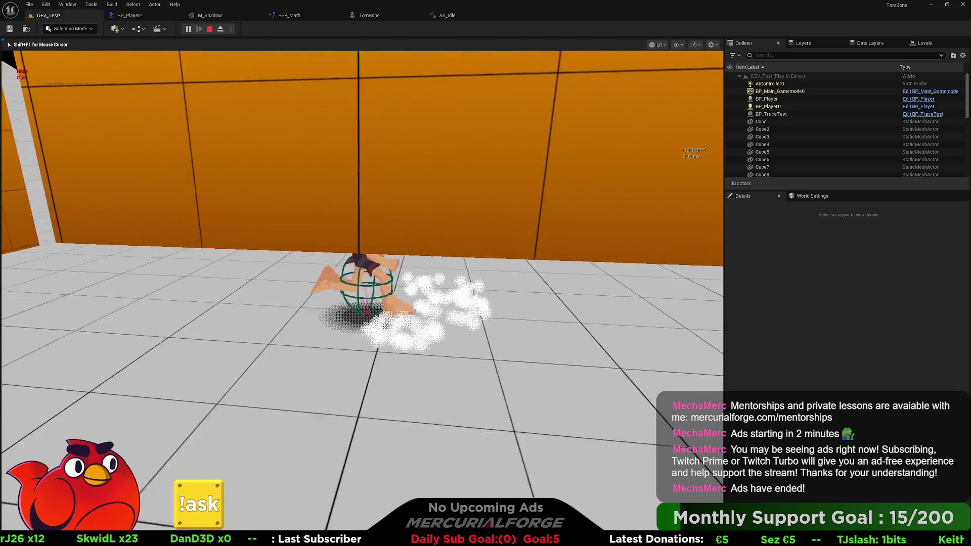
key(w)
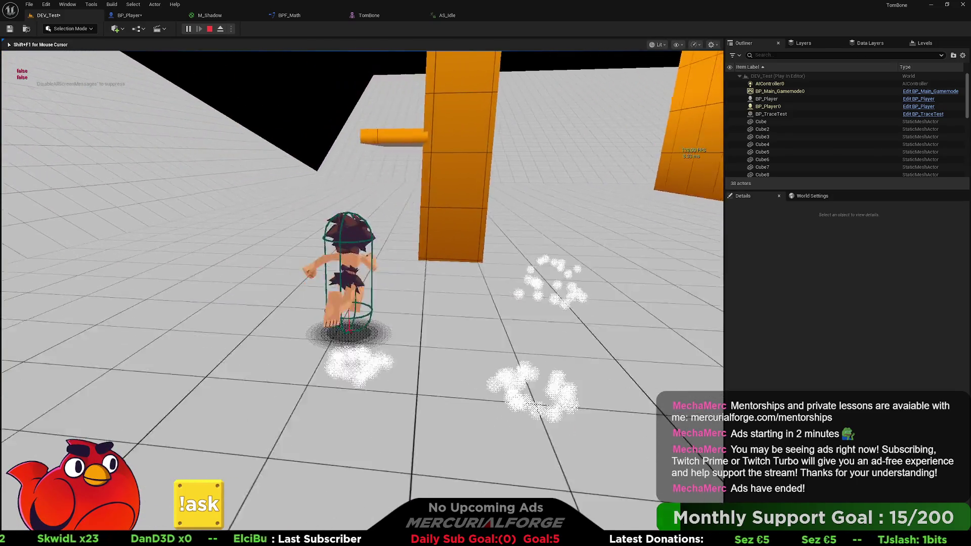
key(s)
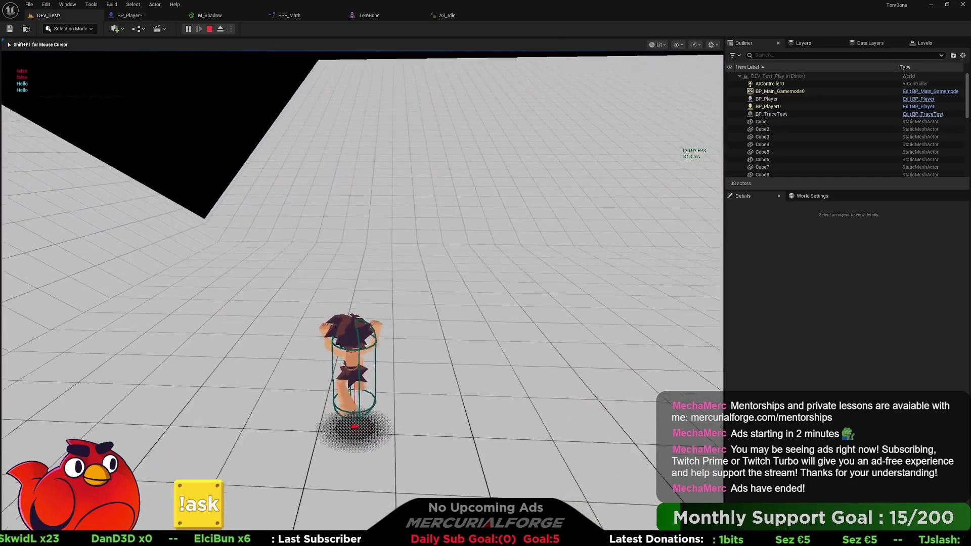
key(w)
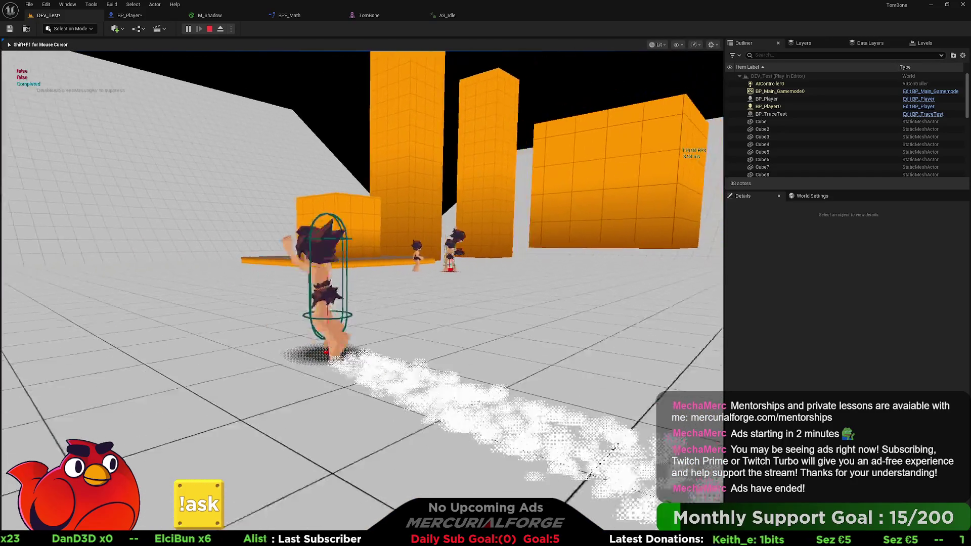
key(w)
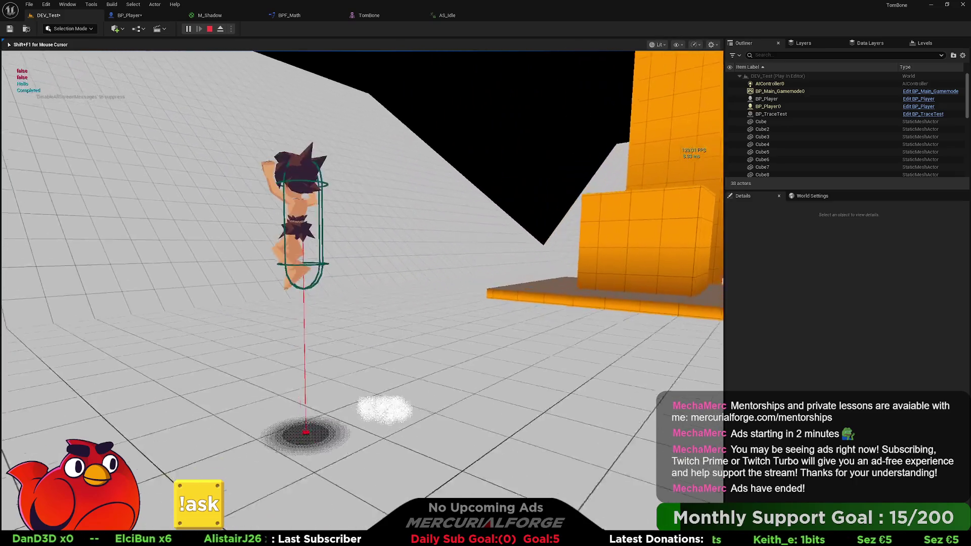
key(s)
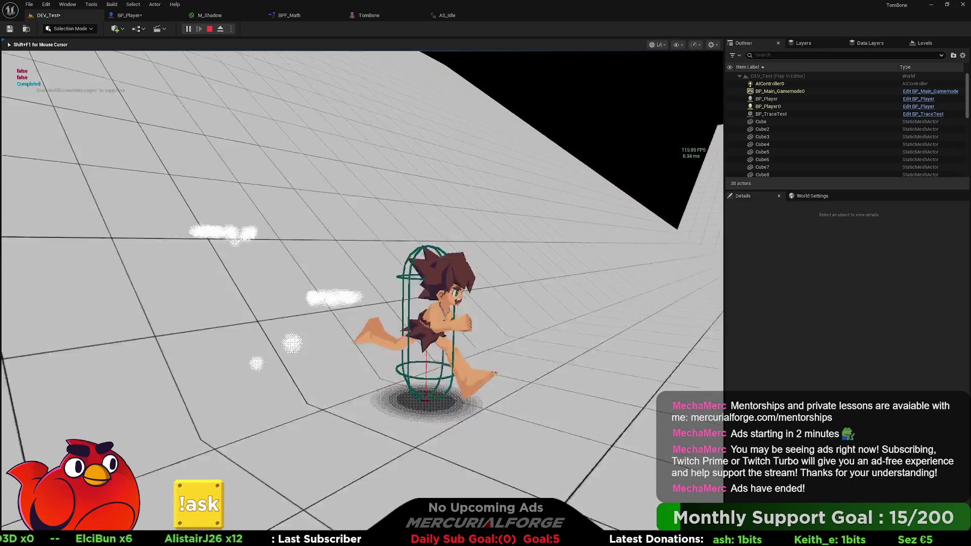
key(Escape)
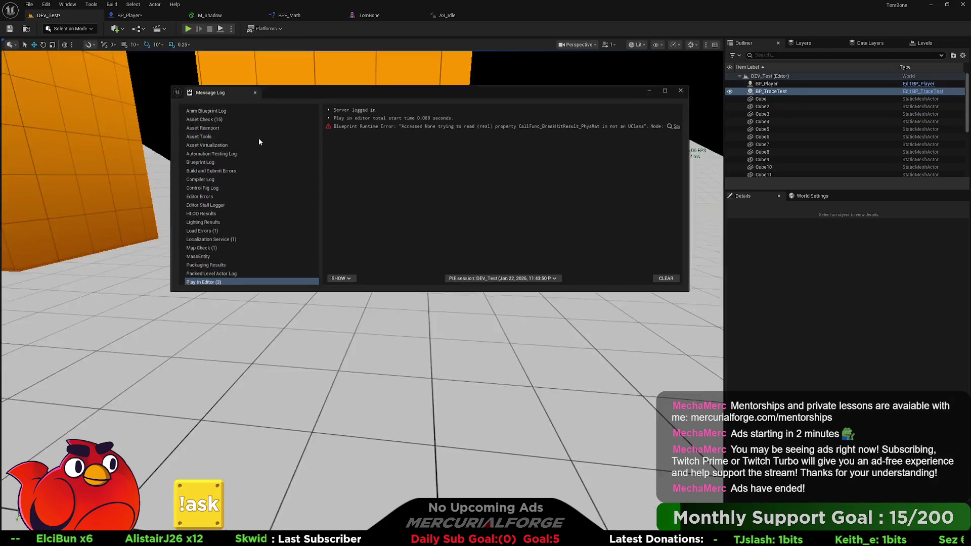
click(684, 89)
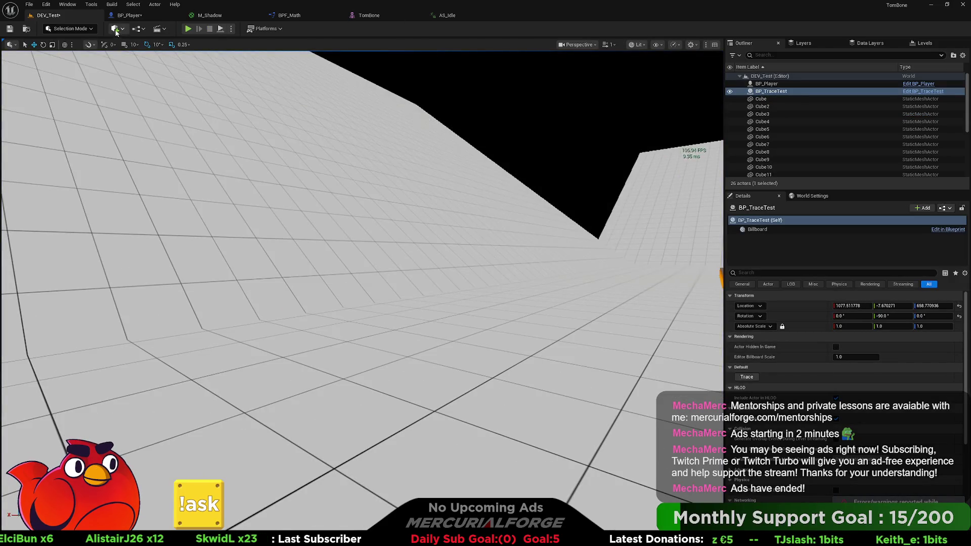
Step: Switch between BP_Player's Construction Script, Event Graph and the DEV_Test level
click(129, 15)
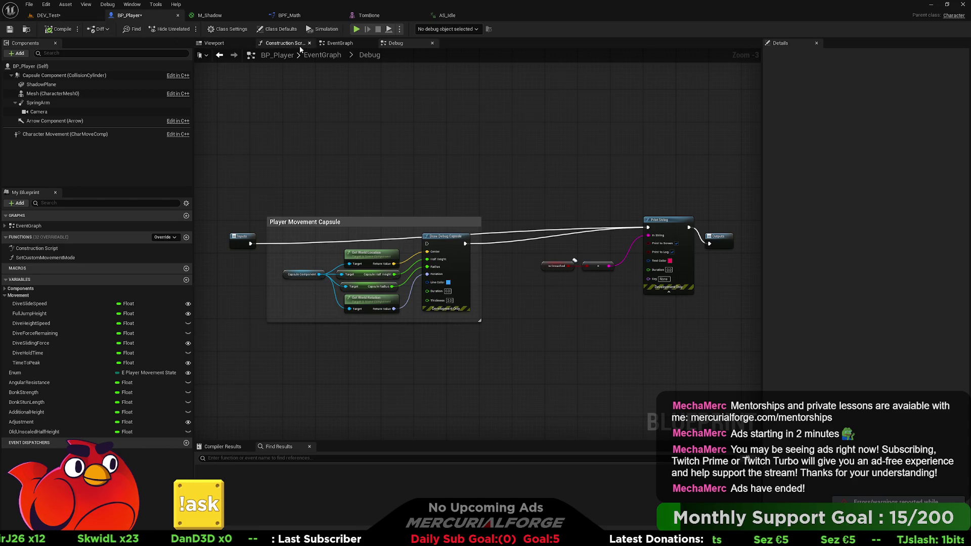
click(276, 45)
click(338, 45)
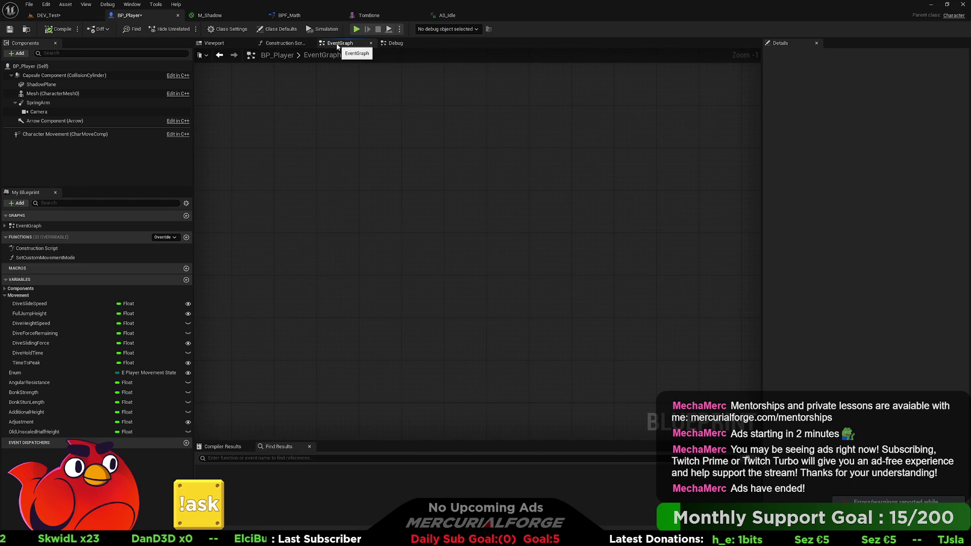
click(69, 18)
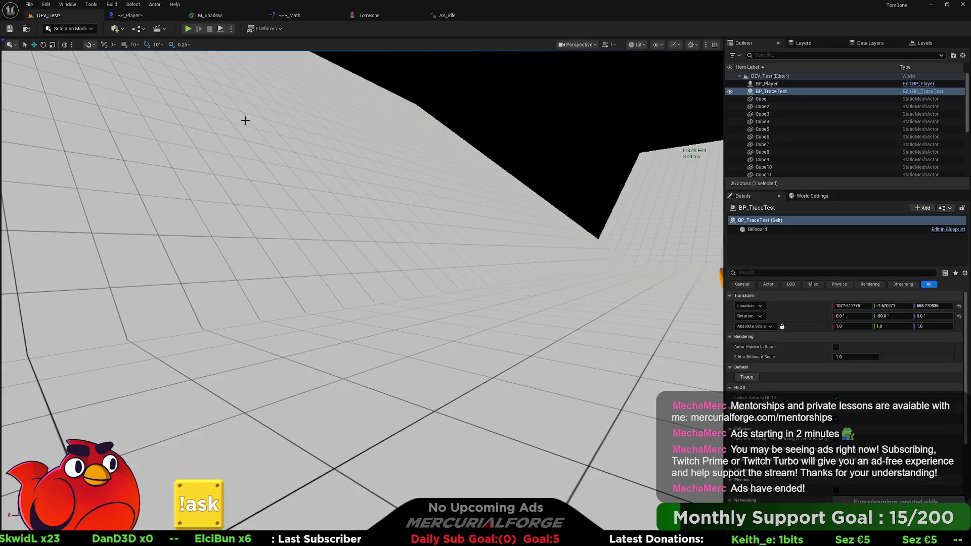
click(130, 15)
click(283, 43)
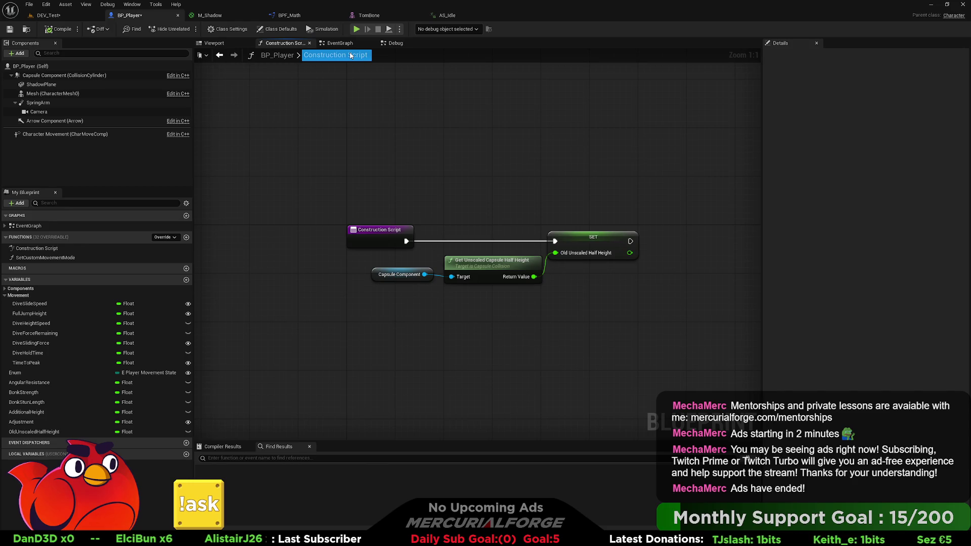
click(334, 44)
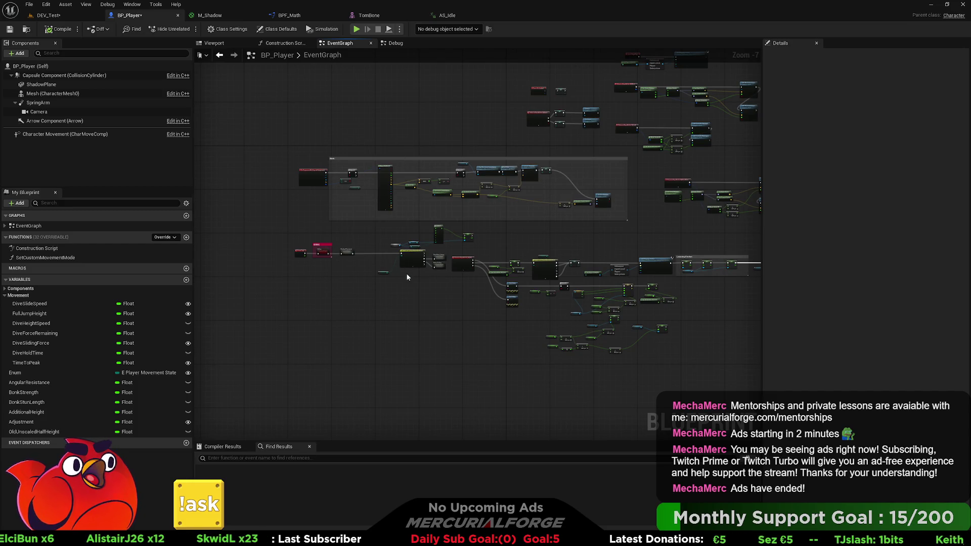
Step: Turn off ZOverride and XYOverride on the dive's Launch Character node, then play the level
scroll(398, 268, up, 7)
scroll(439, 271, down, 2)
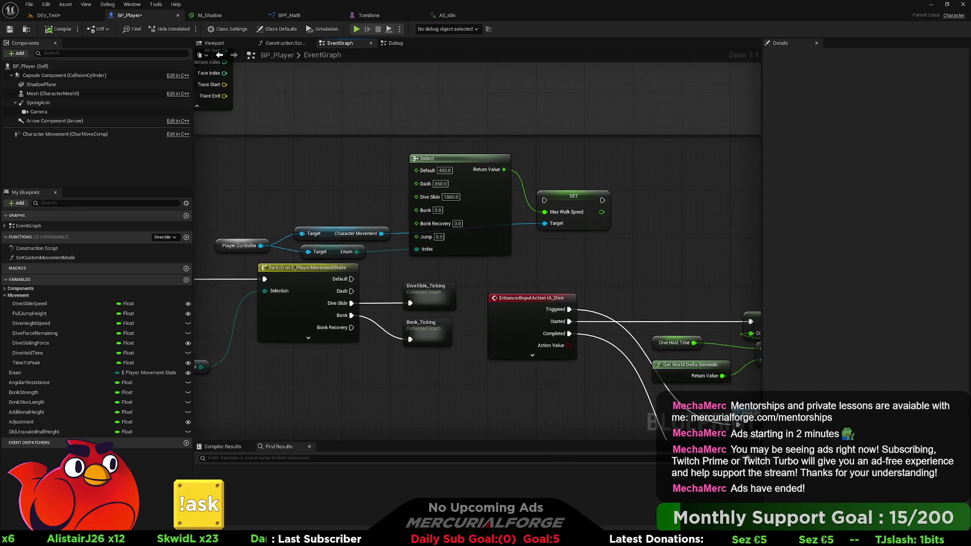
drag(454, 347, 322, 237)
drag(420, 295, 245, 204)
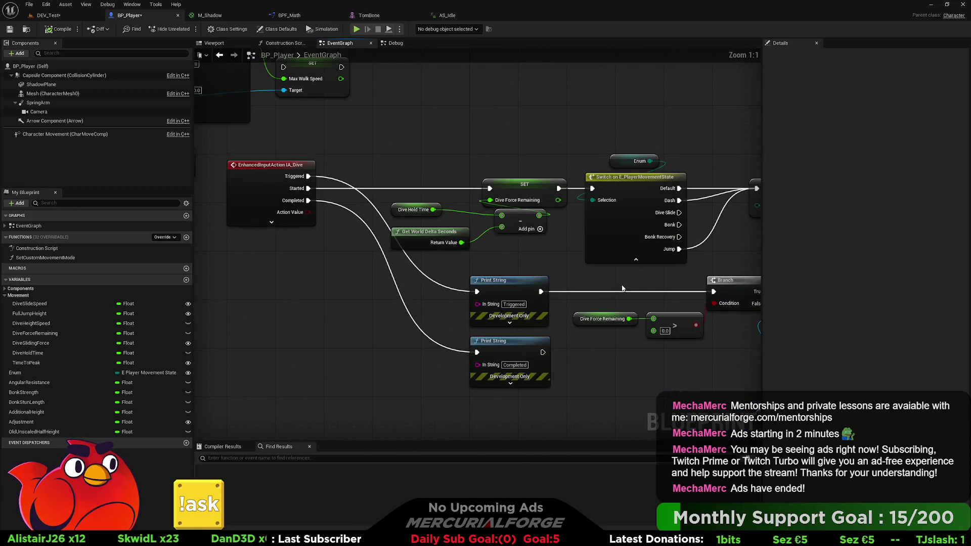
scroll(658, 185, up, 2)
mouse_move(659, 185)
mouse_down()
mouse_move(514, 236)
mouse_move(344, 212)
mouse_move(412, 141)
mouse_move(649, 143)
mouse_move(409, 282)
mouse_move(508, 281)
mouse_move(521, 293)
mouse_move(423, 292)
mouse_up()
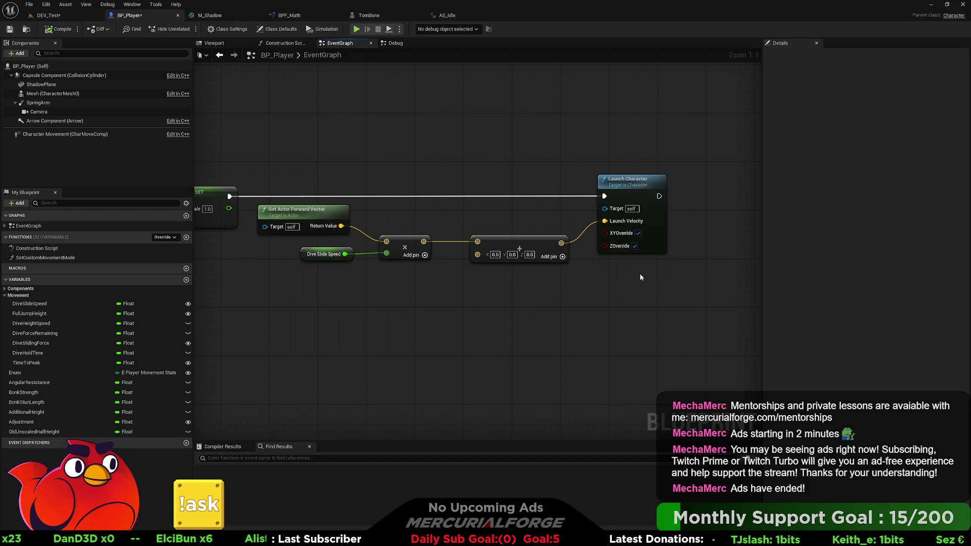
click(634, 245)
click(637, 233)
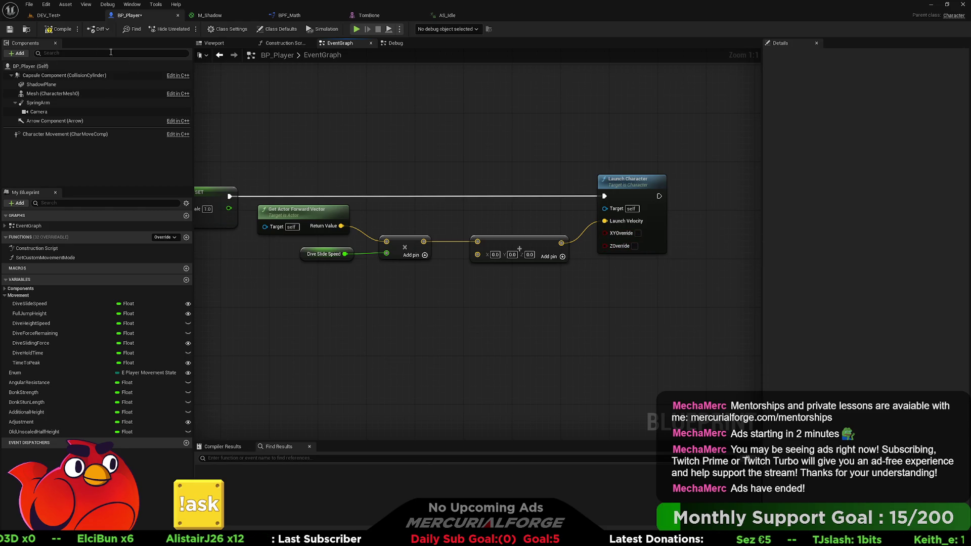
key(alt+p)
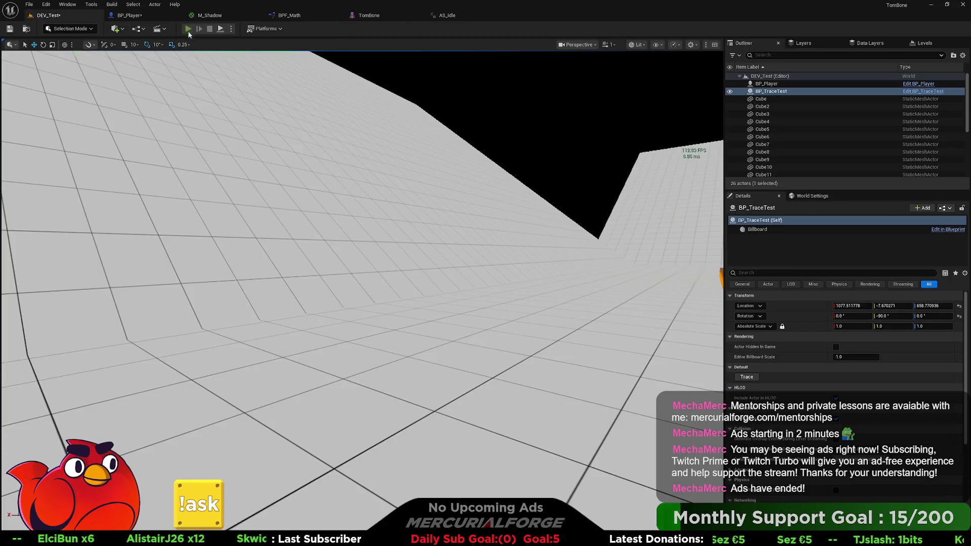
key(w)
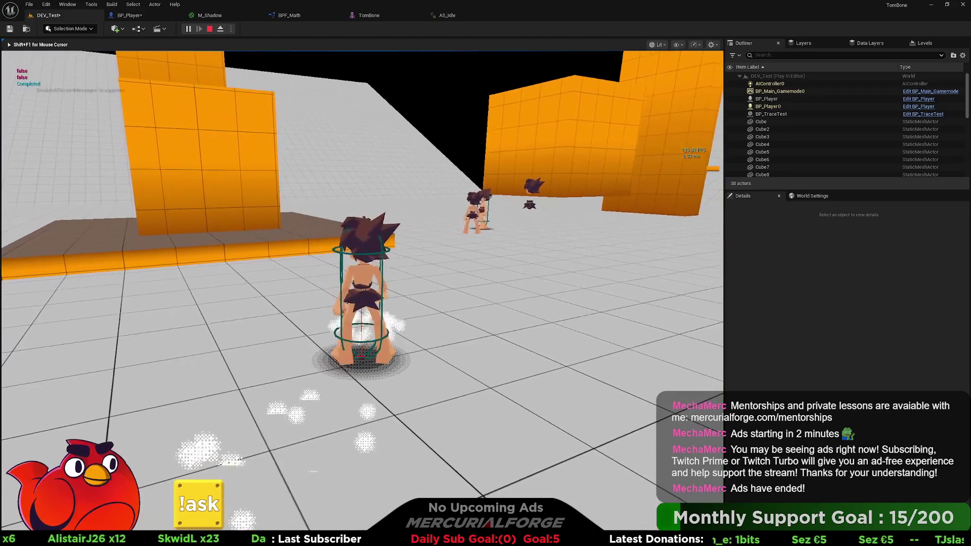
key(space)
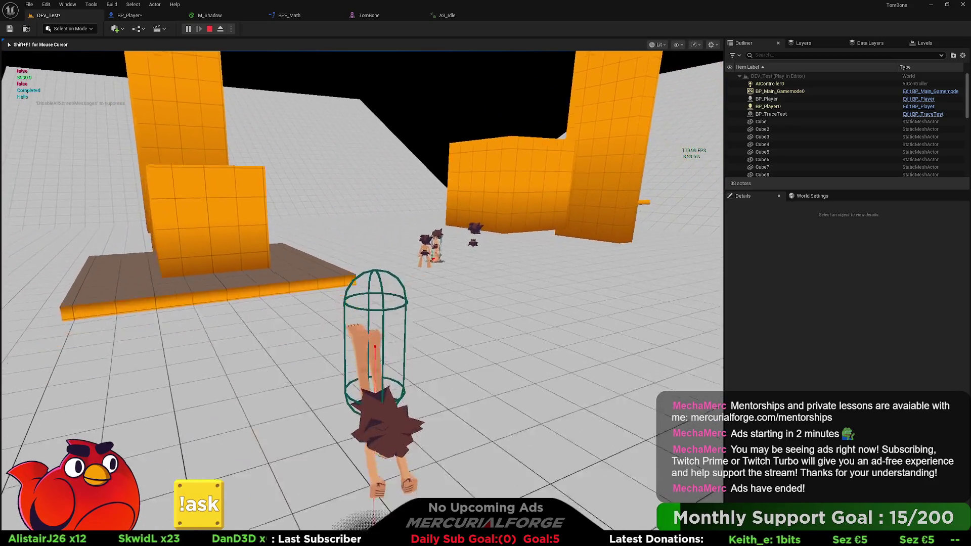
key(w)
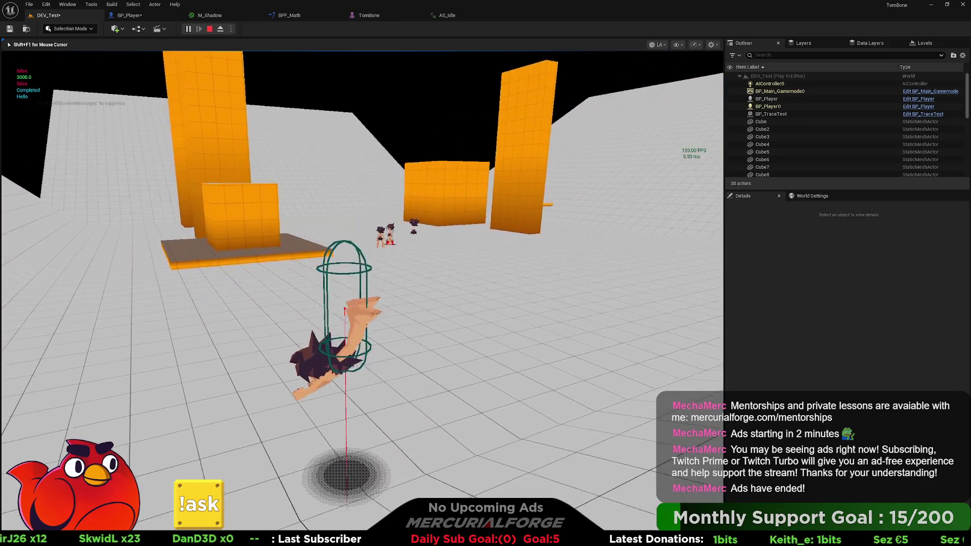
key(w)
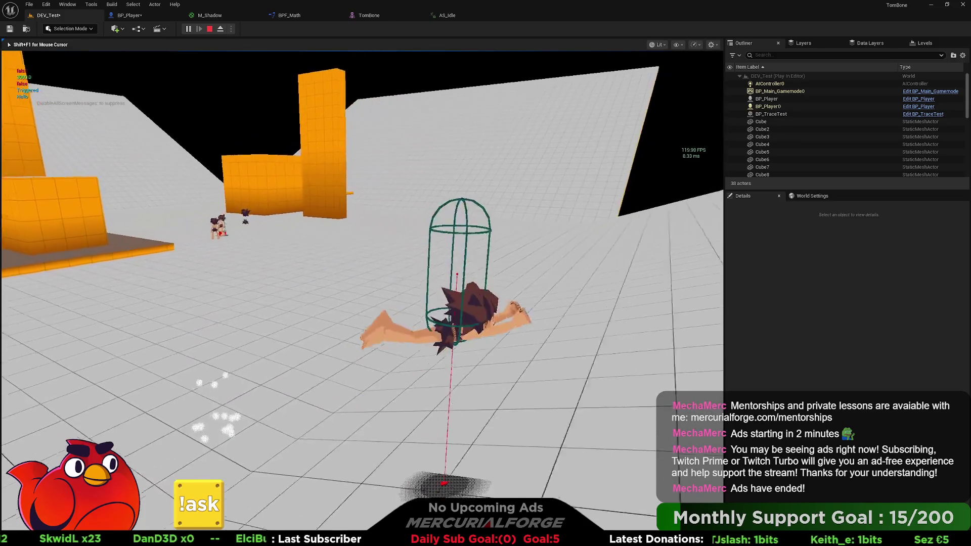
key(space)
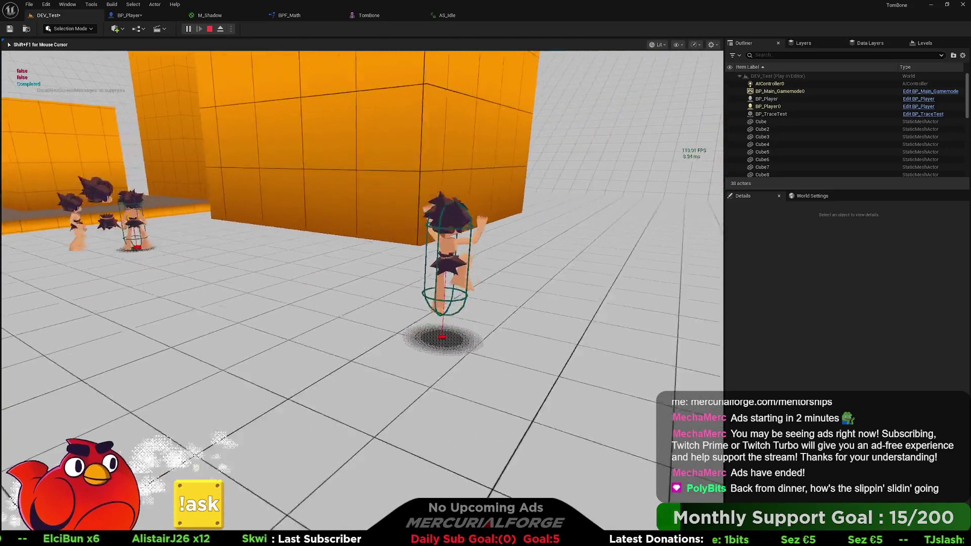
key(w)
key(c)
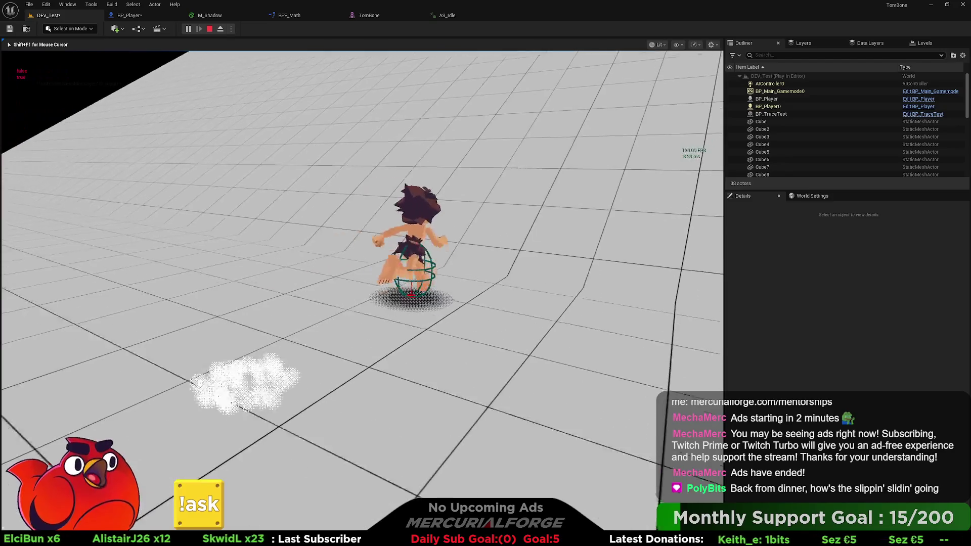
key(space)
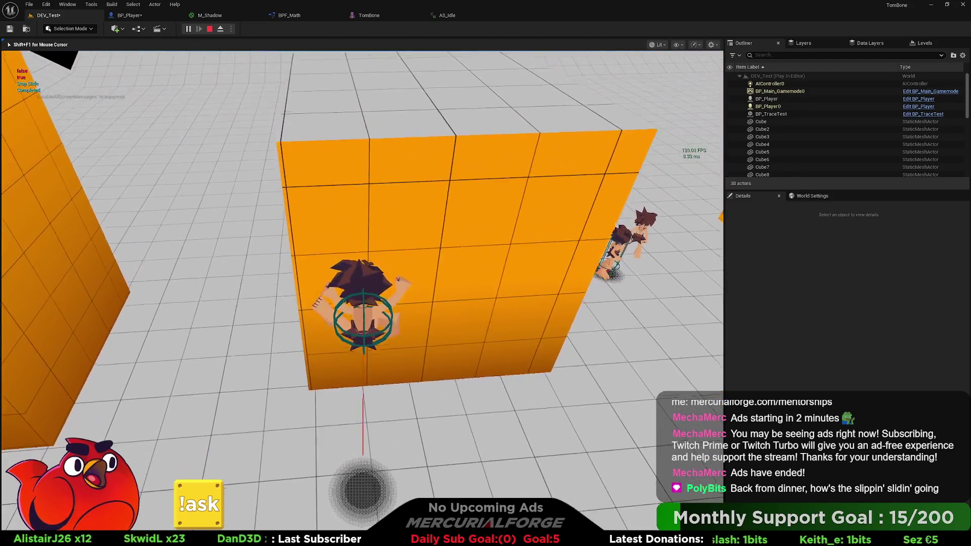
key(w)
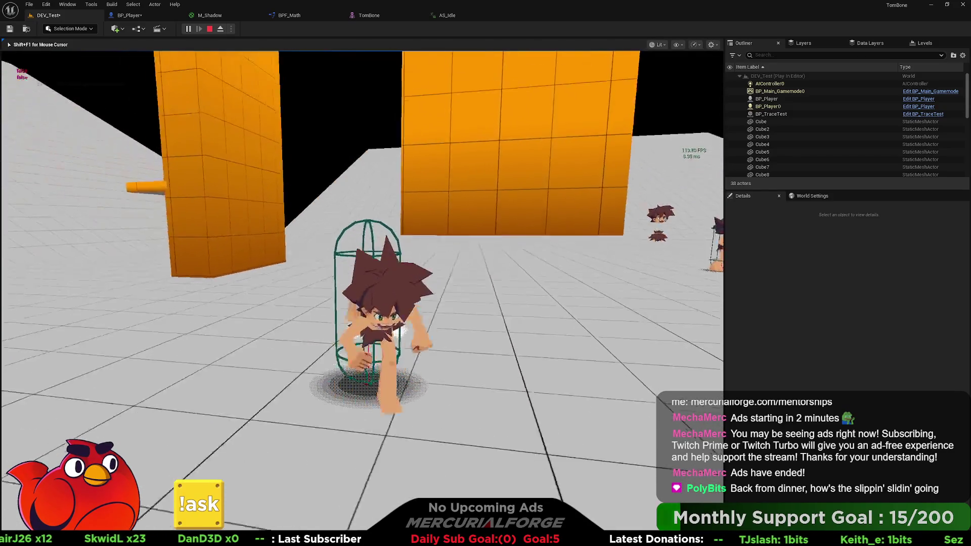
key(d)
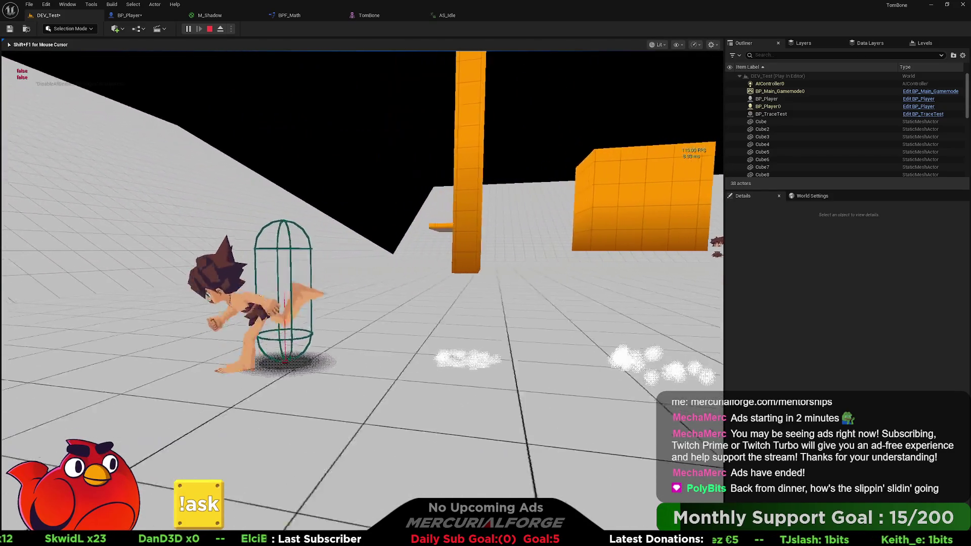
key(a)
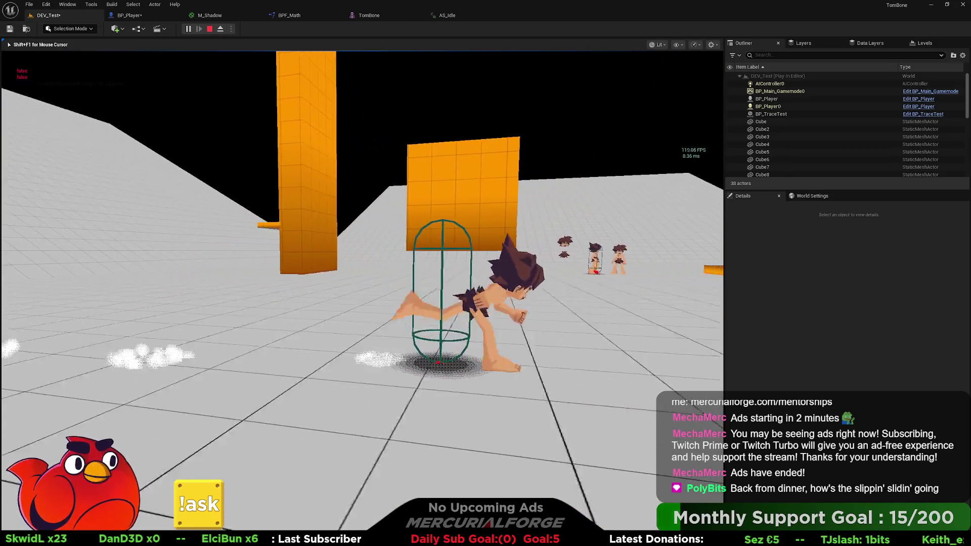
key(a)
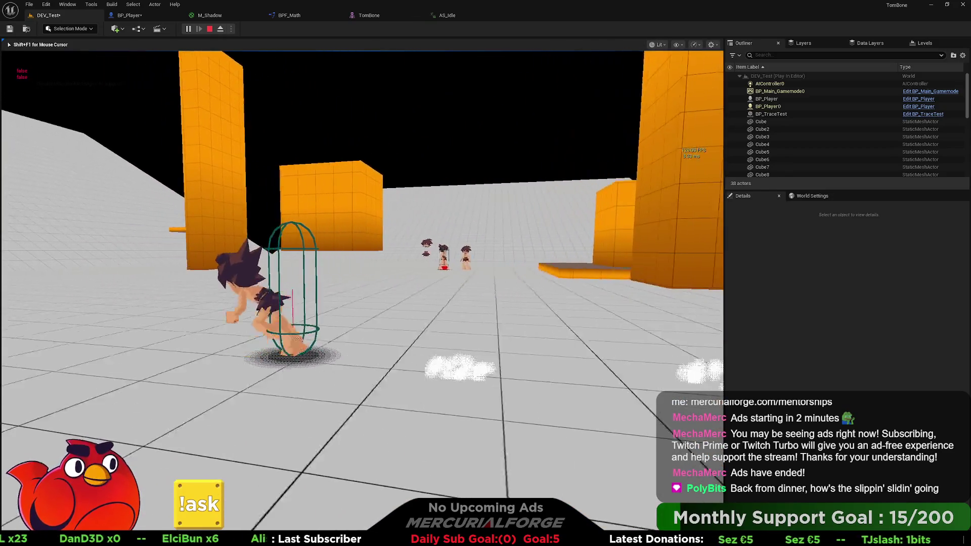
key(w)
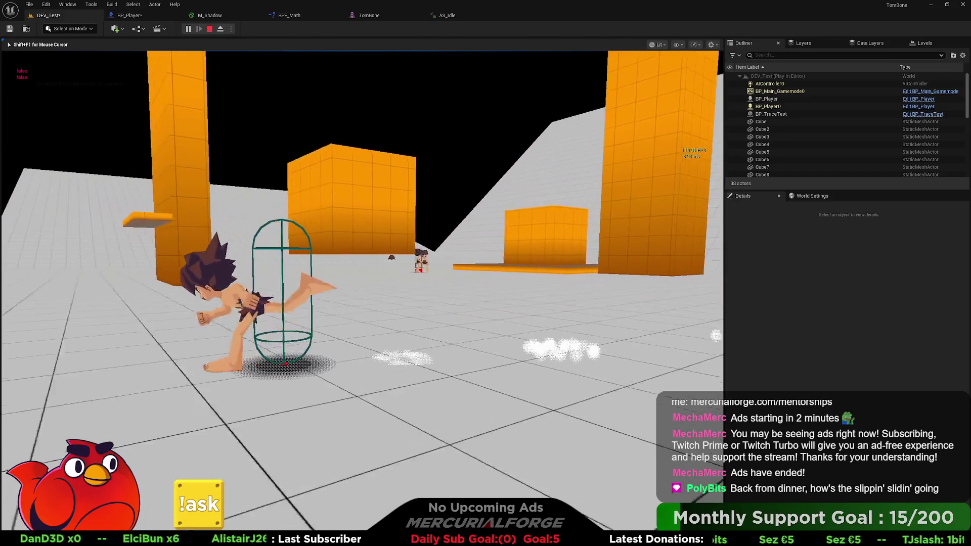
key(d)
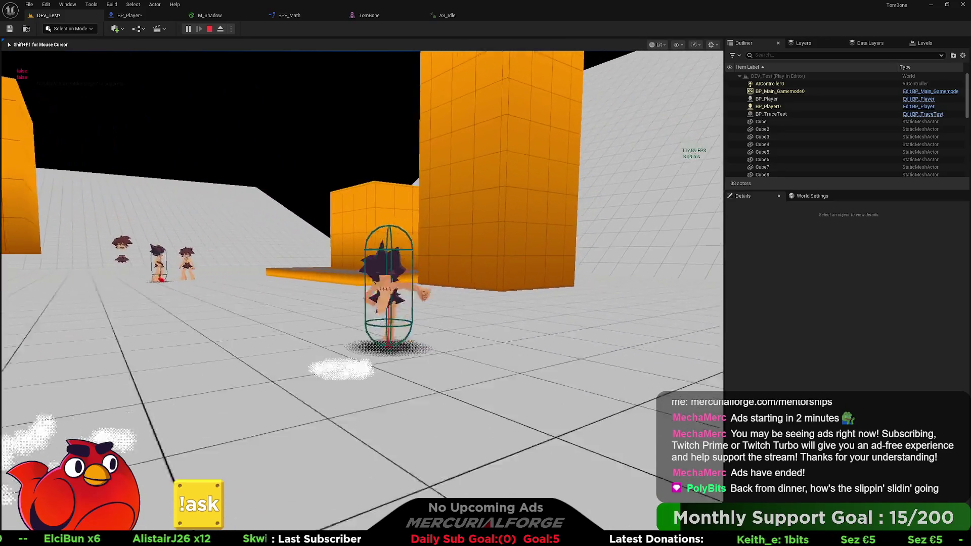
key(a)
key(w)
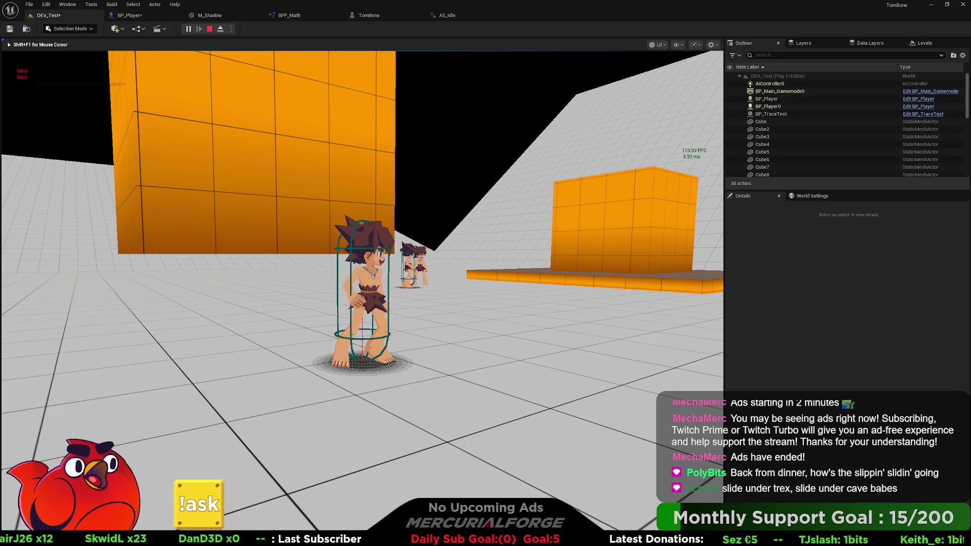
key(Escape)
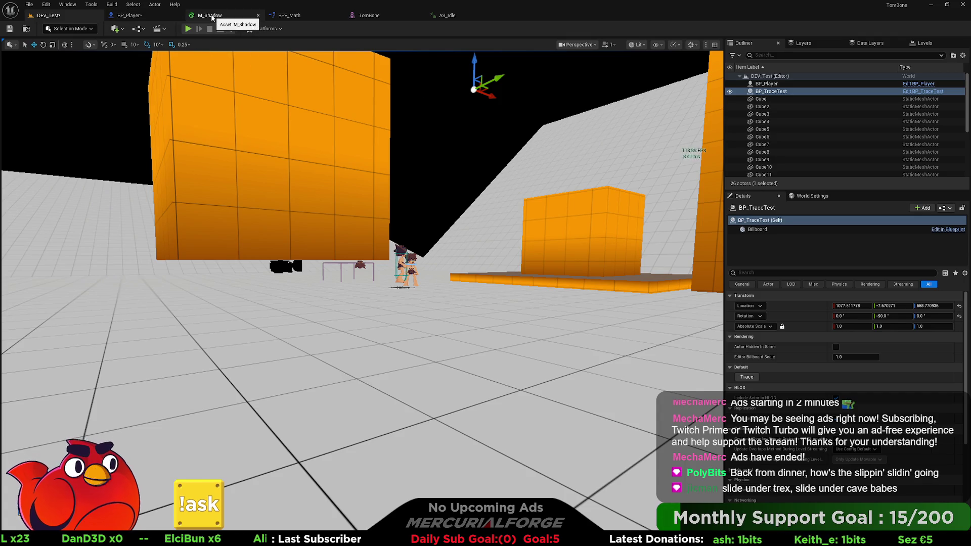
Step: In M_Shadow, make room and add a scalar parameter named Fade with default 1.0
click(210, 16)
drag(652, 265, 673, 259)
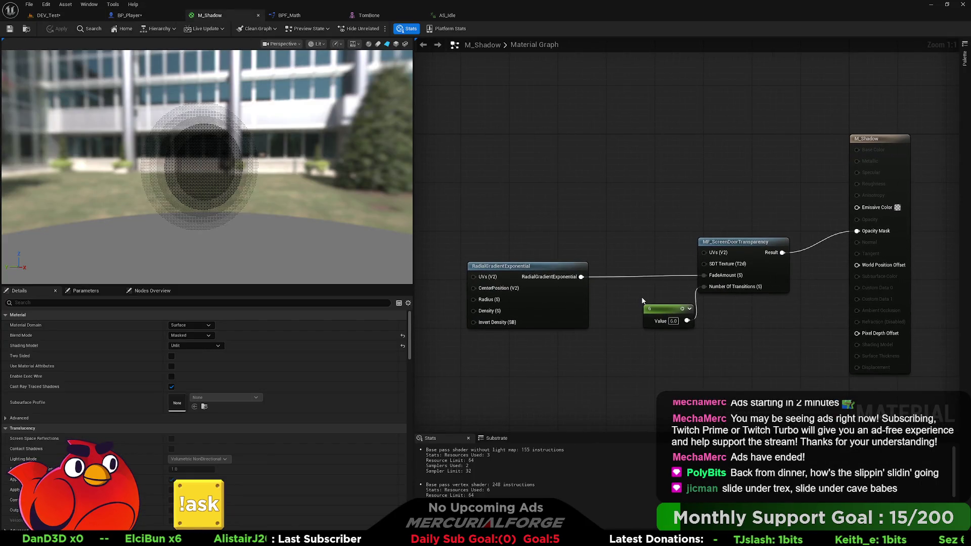
mouse_move(667, 316)
mouse_down()
mouse_move(632, 304)
mouse_move(631, 346)
mouse_up()
mouse_move(536, 269)
mouse_down()
mouse_move(662, 268)
mouse_move(487, 268)
mouse_move(506, 270)
mouse_up()
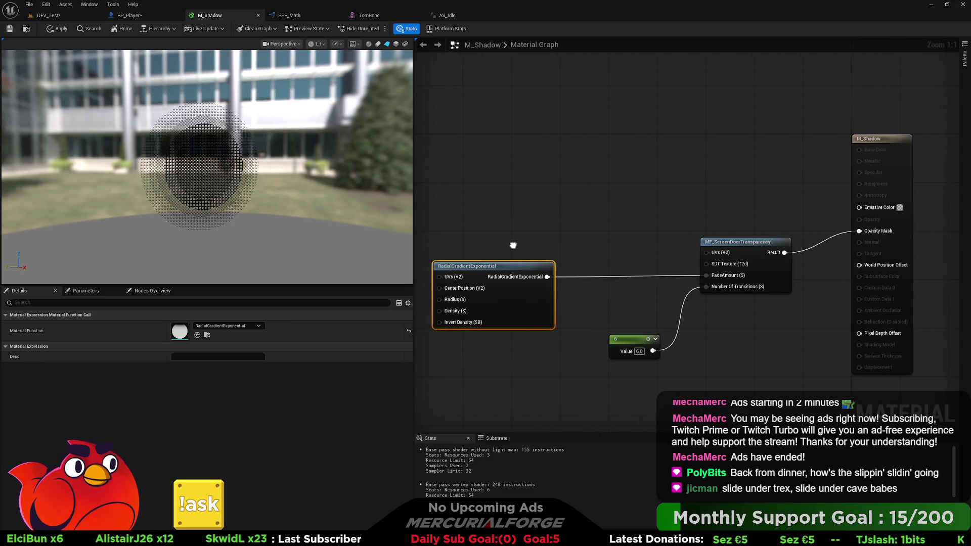
right_click(589, 212)
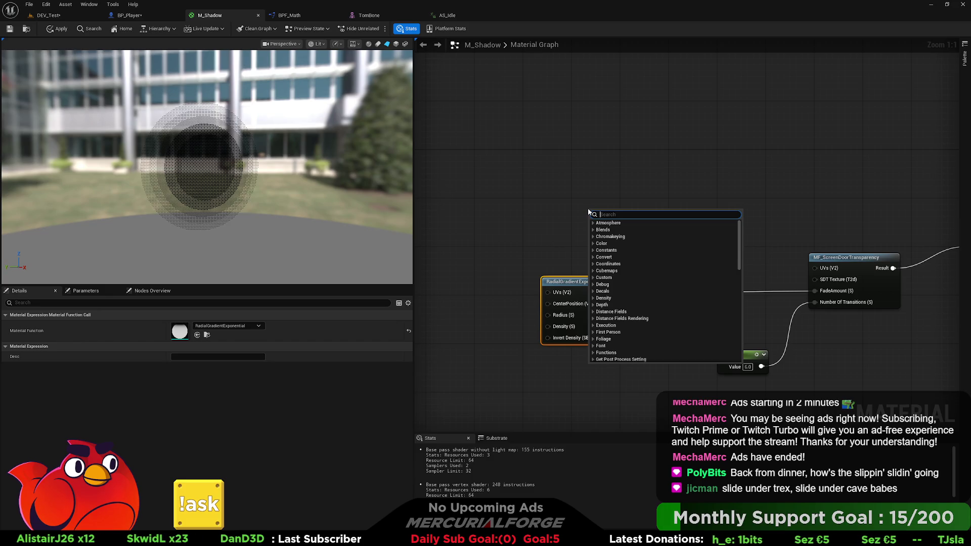
click(563, 163)
click(561, 207)
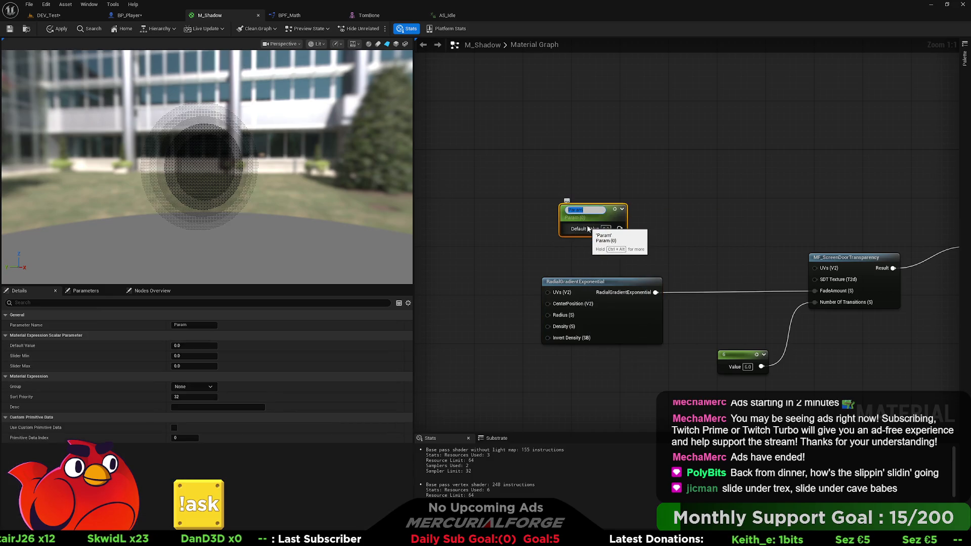
text(Fade)
key(Return)
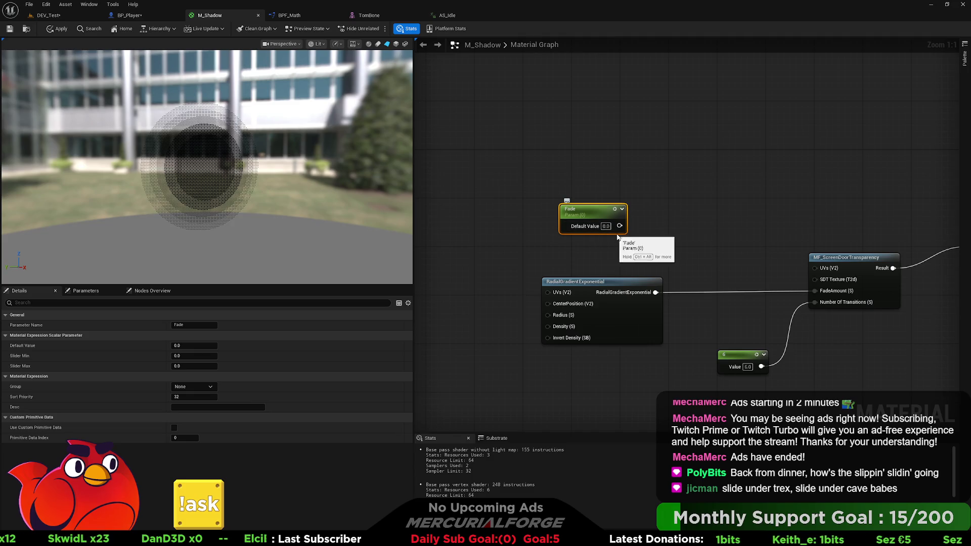
click(605, 226)
text(1)
click(652, 248)
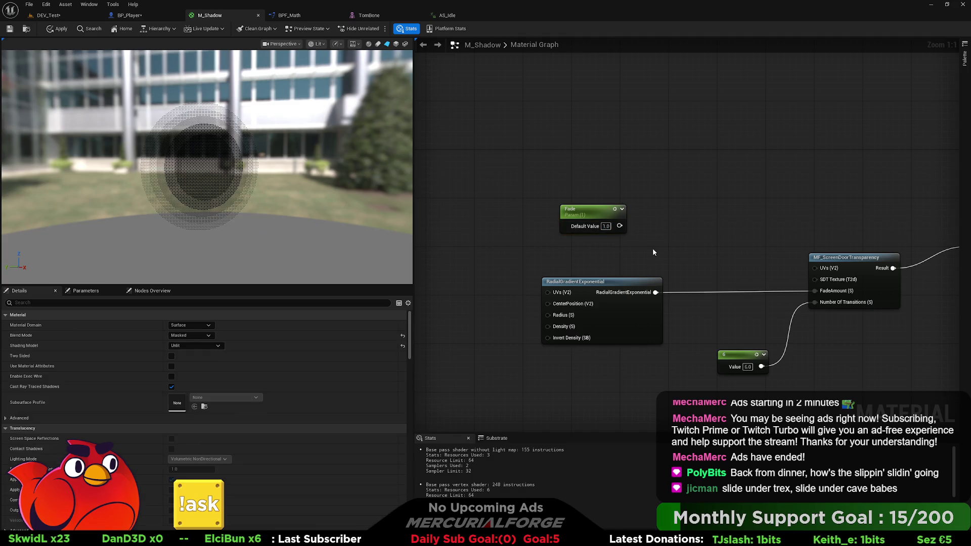
Step: Multiply Fade by the RadialGradientExponential into FadeAmount, and apply the material
drag(619, 226, 708, 256)
text(mask)
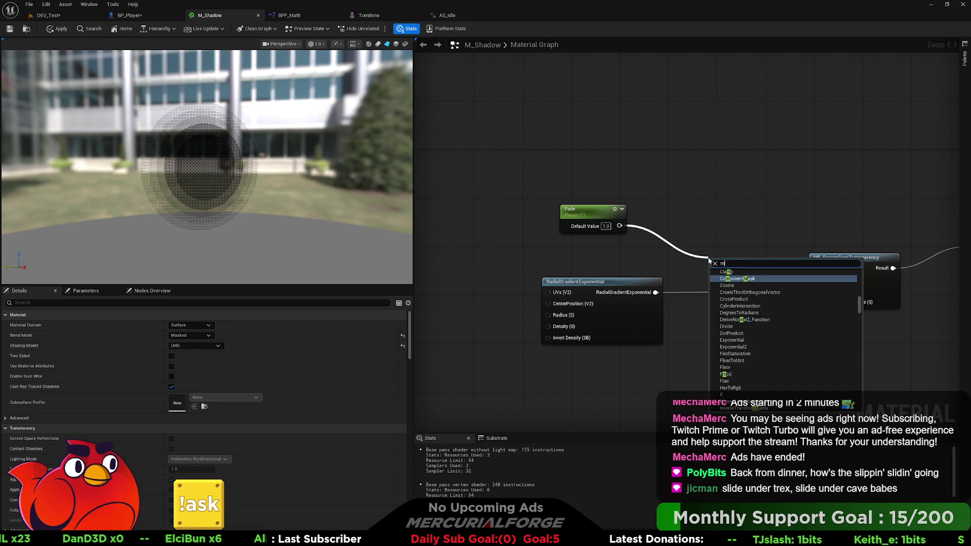
key(Return)
key(Delete)
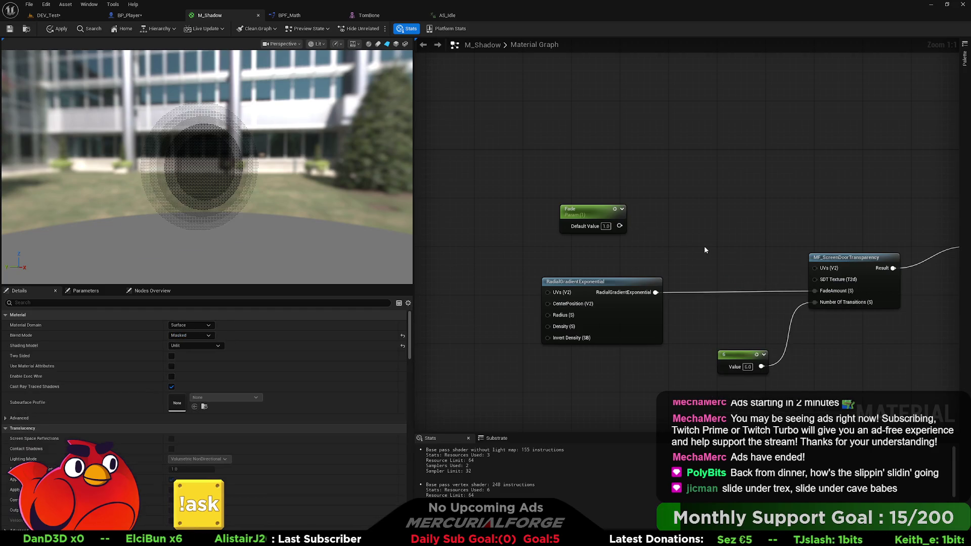
key(m)
click(712, 253)
mouse_move(655, 292)
mouse_down()
mouse_move(718, 282)
mouse_move(814, 291)
mouse_up()
mouse_move(718, 269)
mouse_down()
mouse_move(725, 264)
mouse_move(619, 226)
mouse_up()
drag(735, 260, 741, 272)
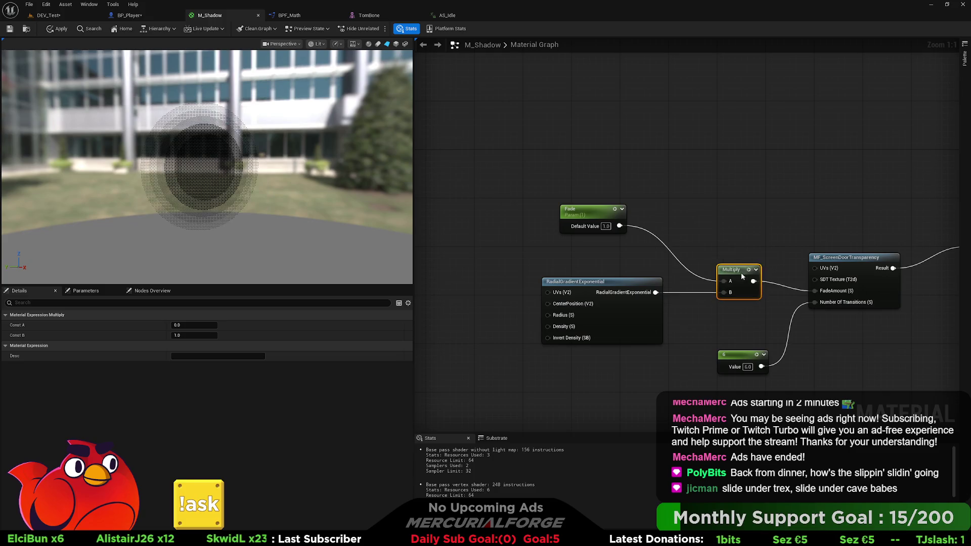
drag(605, 215, 641, 240)
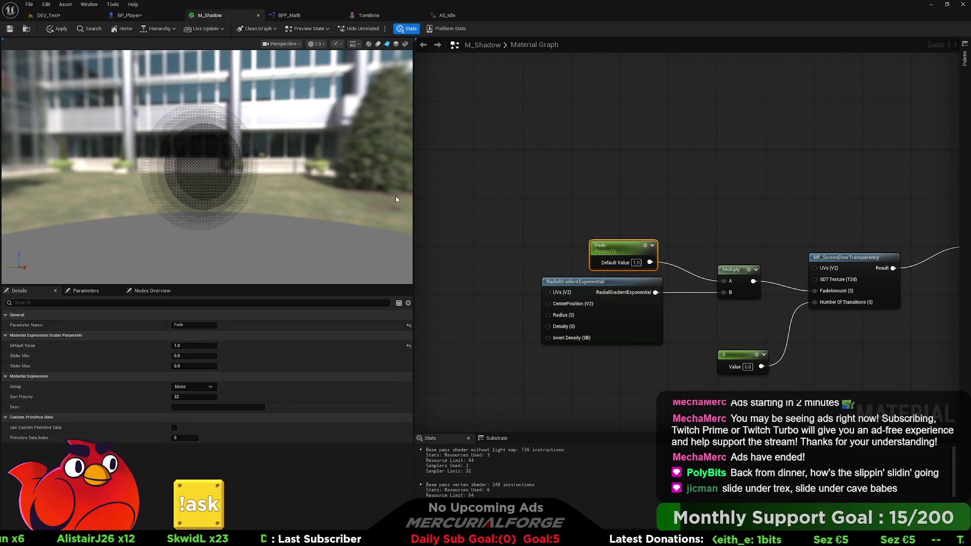
scroll(197, 167, up, 3)
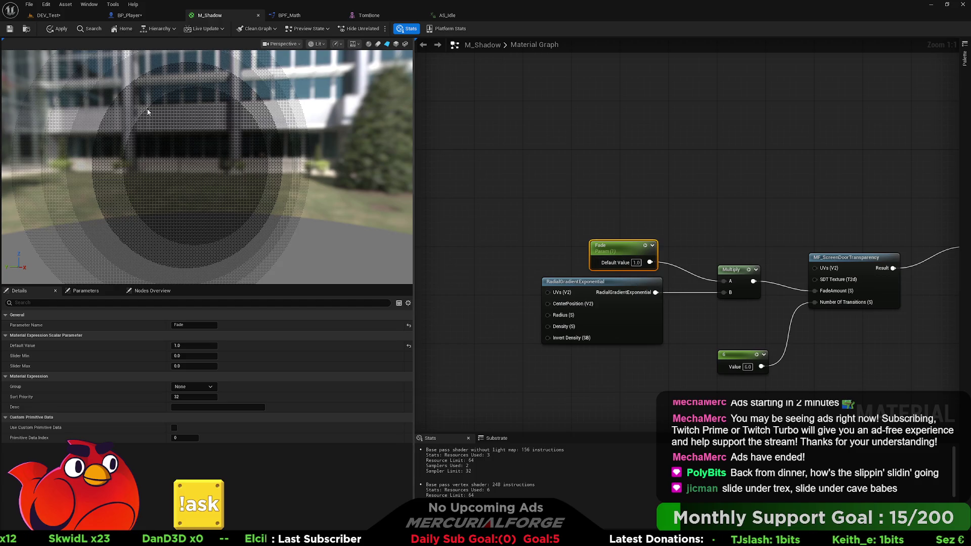
click(49, 31)
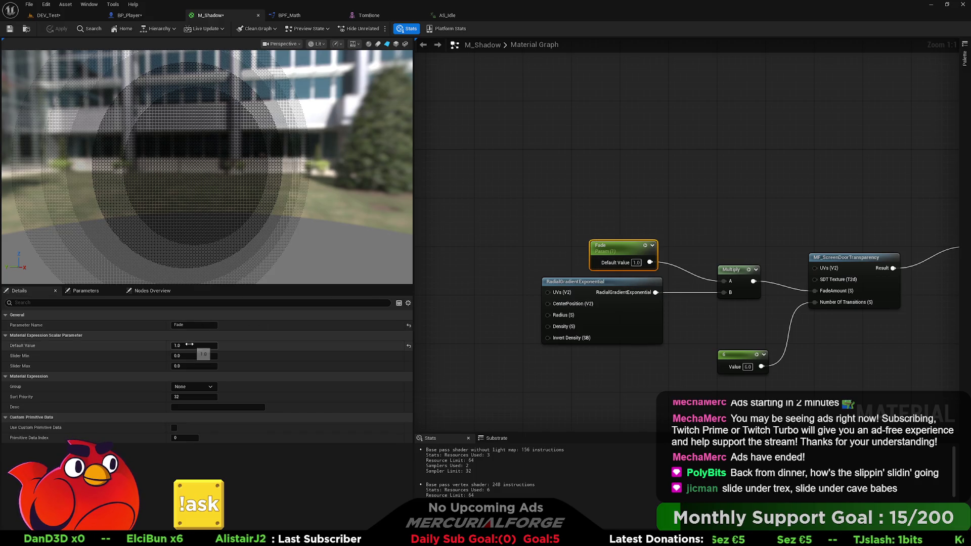
mouse_move(192, 344)
mouse_down()
mouse_move(155, 344)
mouse_move(283, 344)
mouse_move(187, 344)
mouse_move(212, 344)
mouse_move(191, 345)
mouse_move(202, 346)
mouse_up()
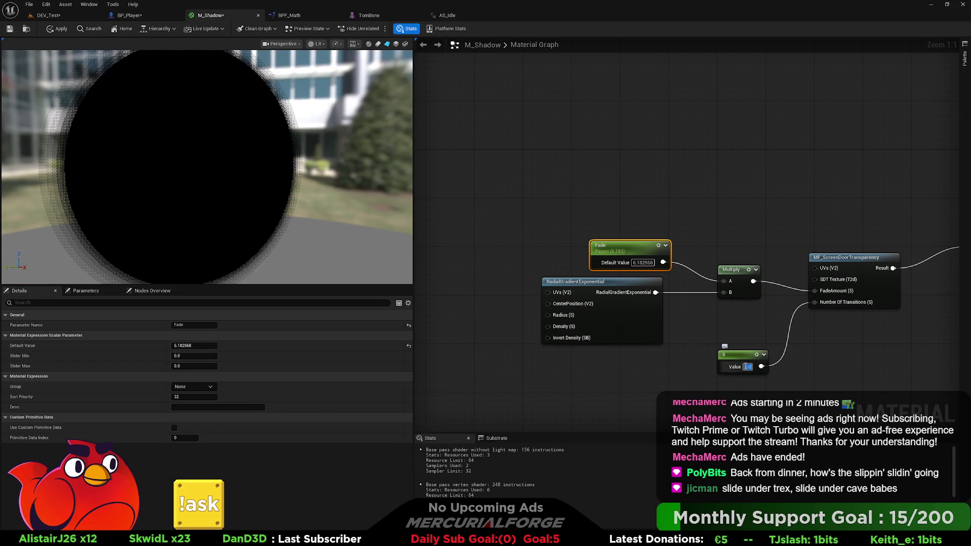
Step: Try the transition constant at 16 while adjusting Fade, then set it to 5
text(16)
key(Return)
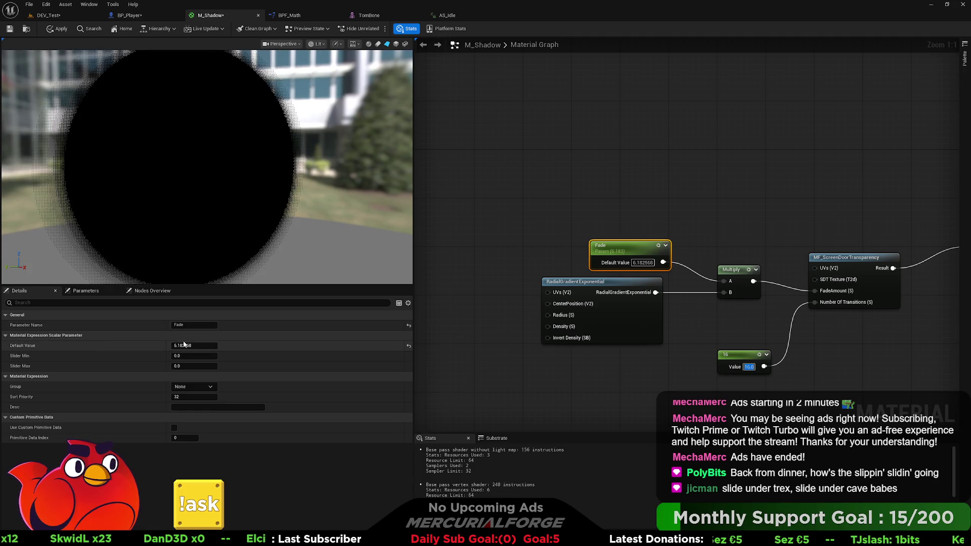
mouse_move(184, 345)
mouse_down()
mouse_move(157, 345)
mouse_move(172, 345)
mouse_up()
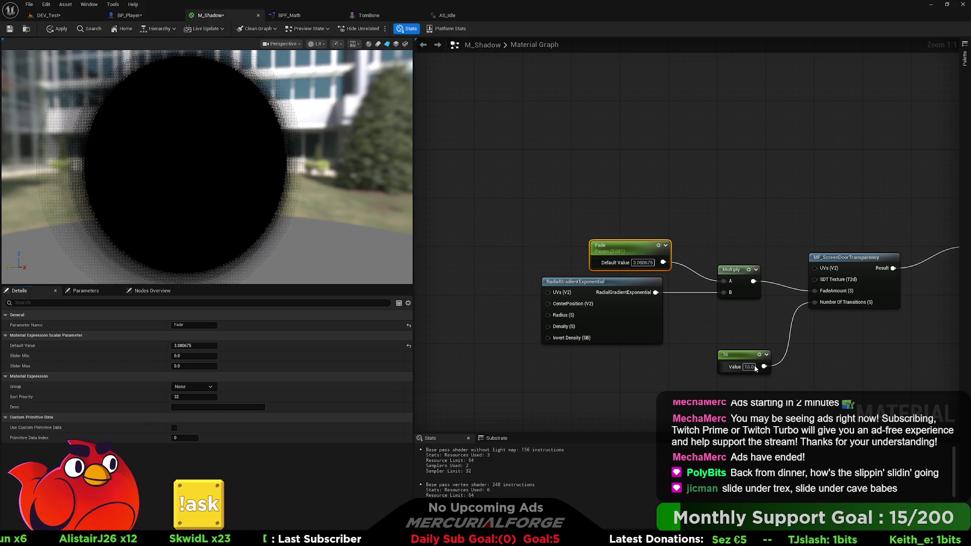
text(5)
key(Return)
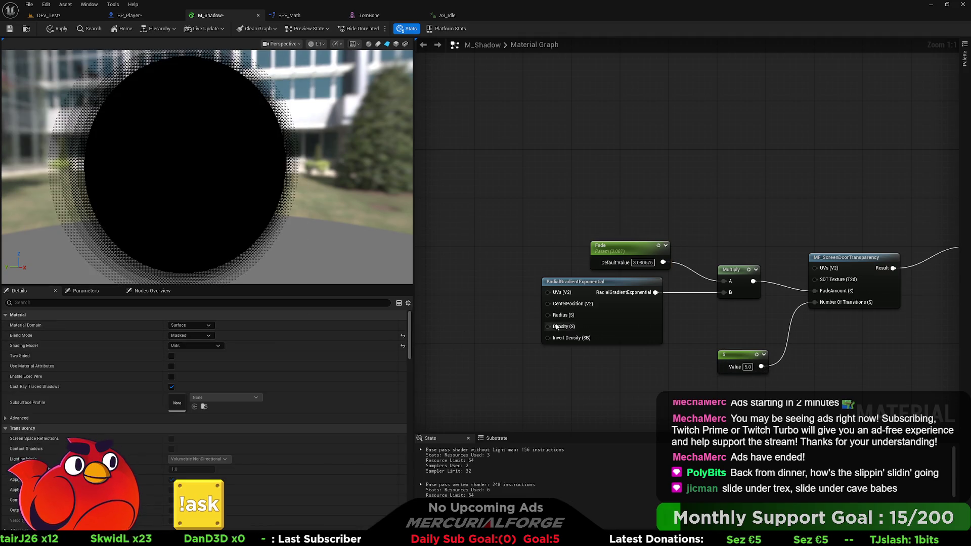
Step: Select the Fade node and reset its default value to 1.0
click(582, 303)
click(701, 240)
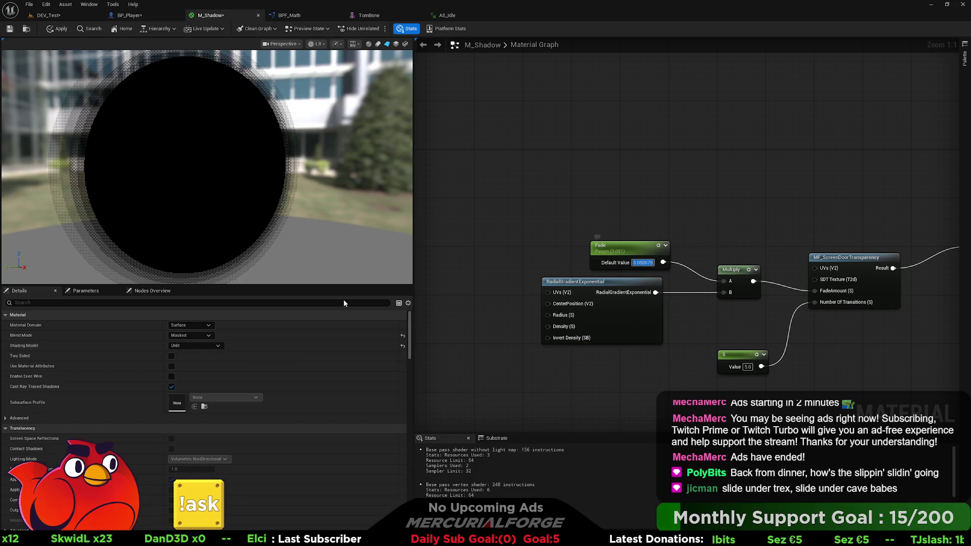
click(508, 276)
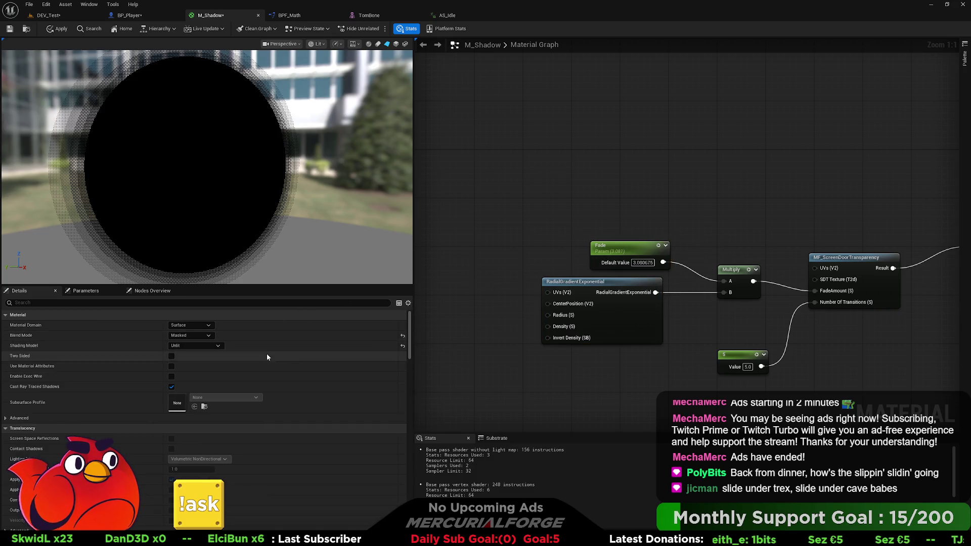
click(636, 256)
drag(214, 345, 189, 346)
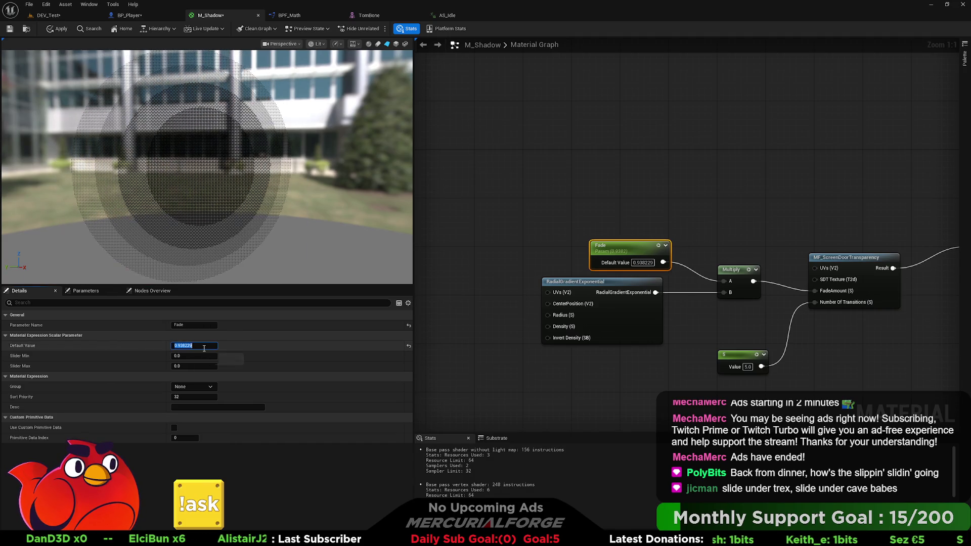
text(1)
key(Return)
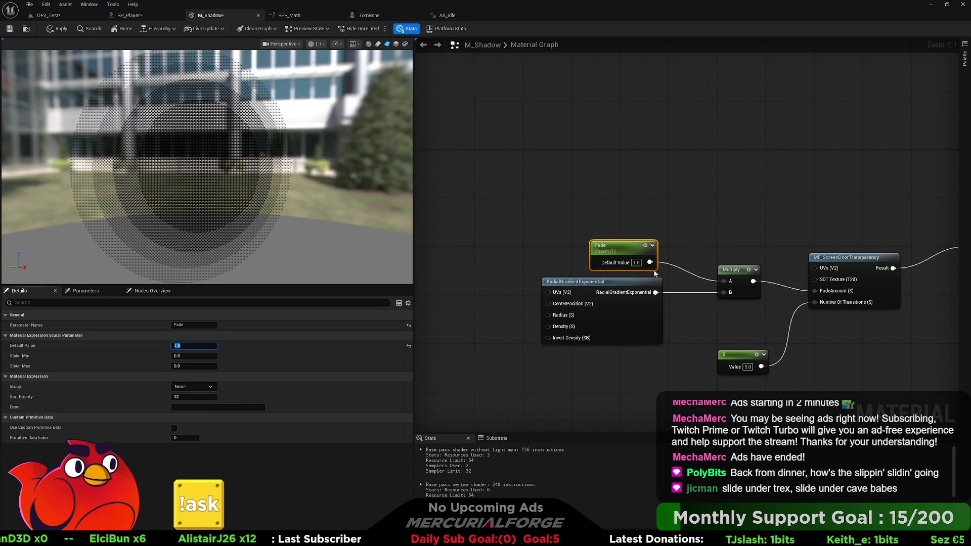
Step: Insert a Saturate node between Fade and Multiply's A input
drag(649, 261, 748, 174)
text(satur)
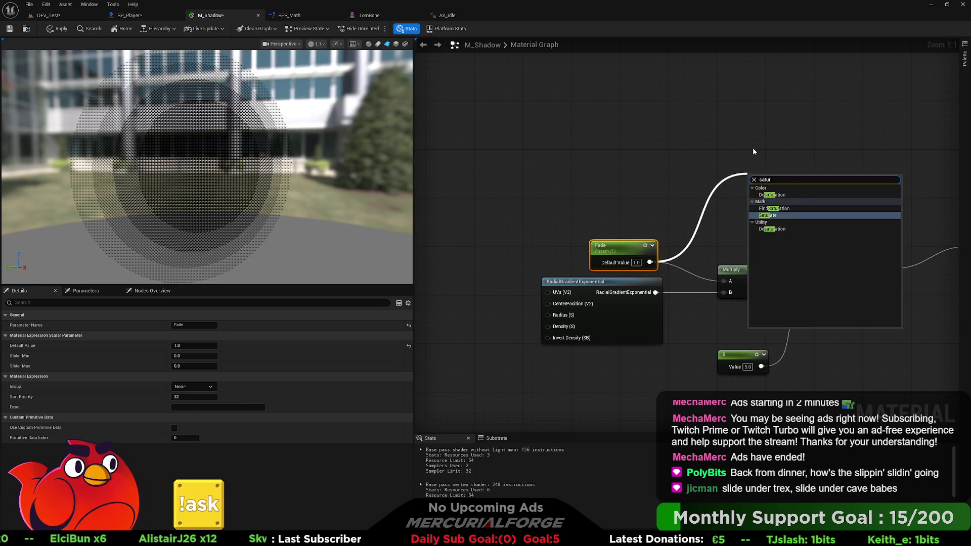
key(BackSpace)
key(BackSpace)
key(BackSpace)
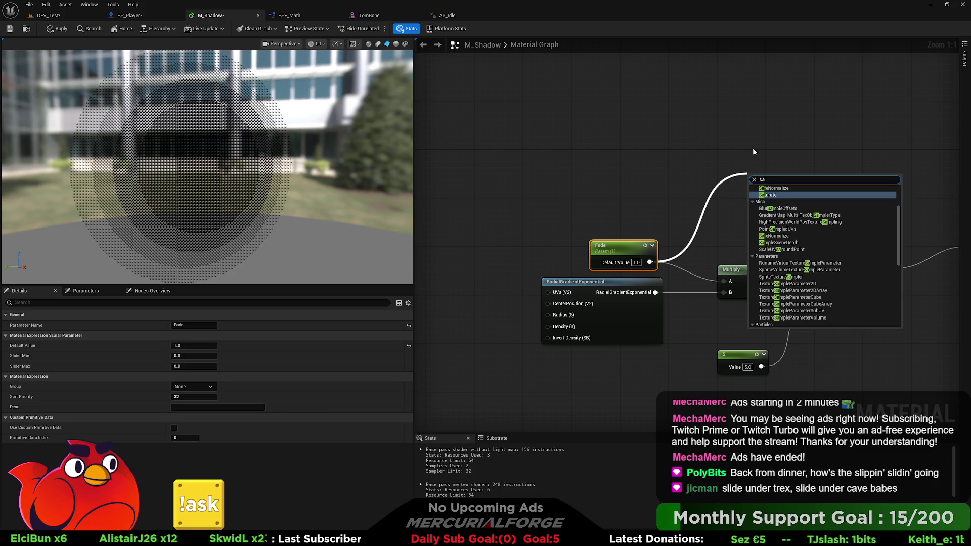
text(tur)
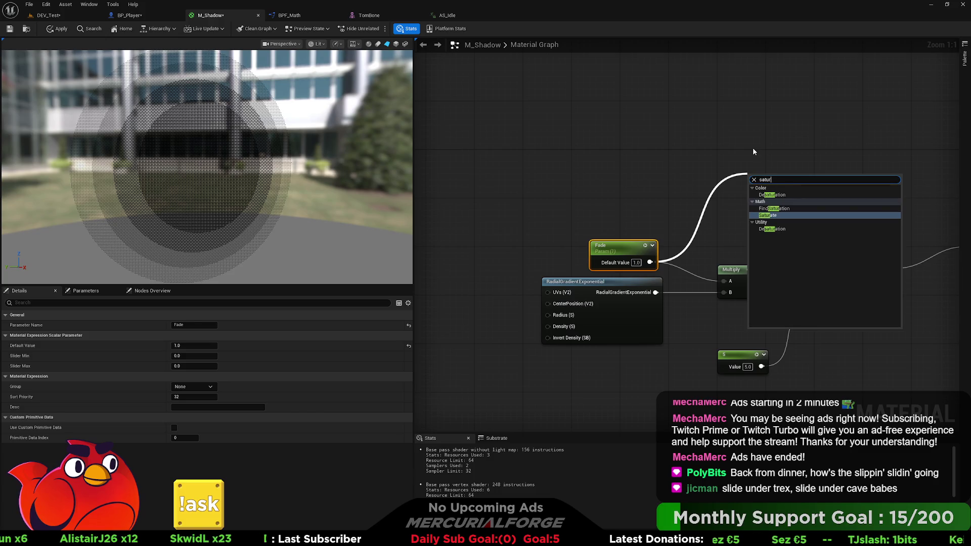
key(Return)
mouse_move(785, 184)
mouse_down()
mouse_move(719, 277)
mouse_move(727, 283)
mouse_up()
drag(628, 246, 549, 234)
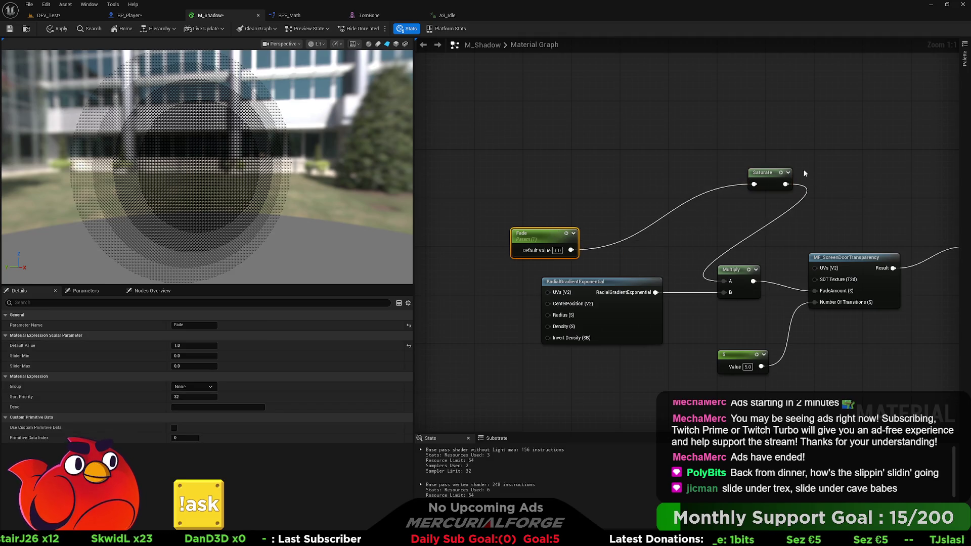
drag(772, 170, 645, 239)
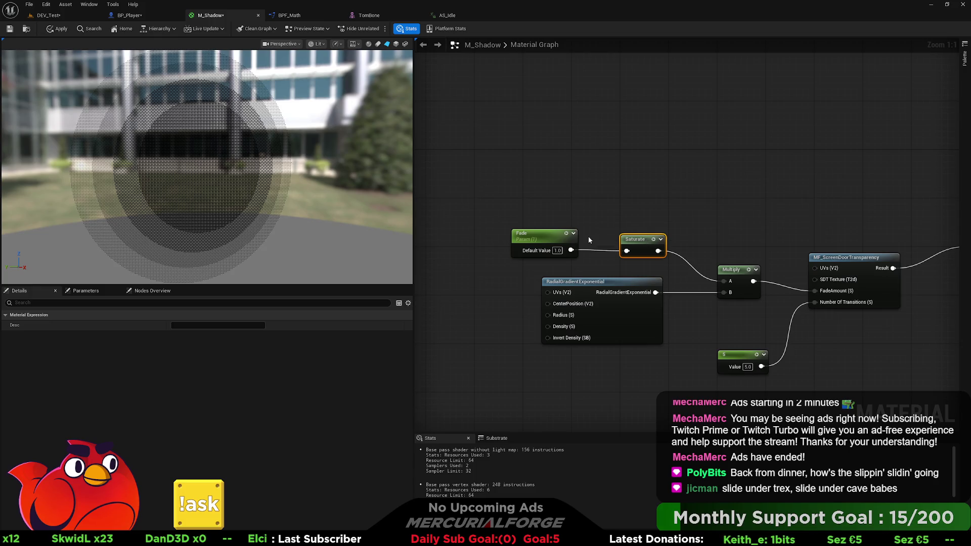
drag(539, 234, 552, 237)
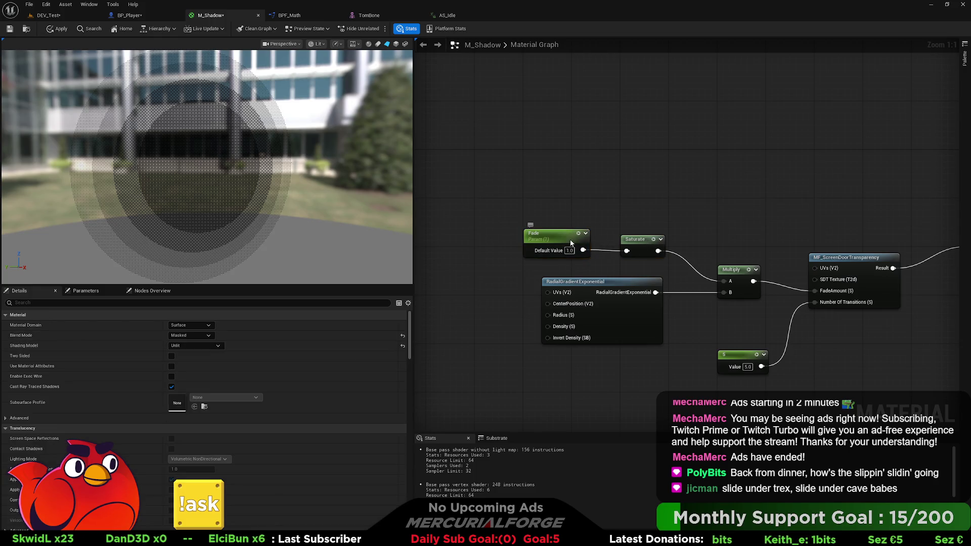
Step: Lower Fade's default value to test the clamp, then reset it to 1.0
mouse_move(192, 345)
mouse_down()
mouse_move(177, 345)
mouse_move(227, 355)
mouse_up()
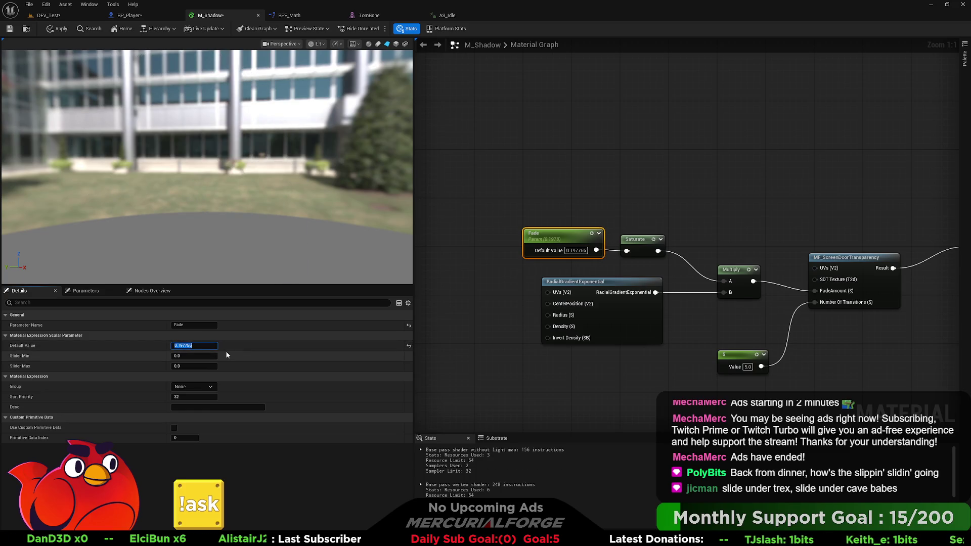
text(1)
key(Return)
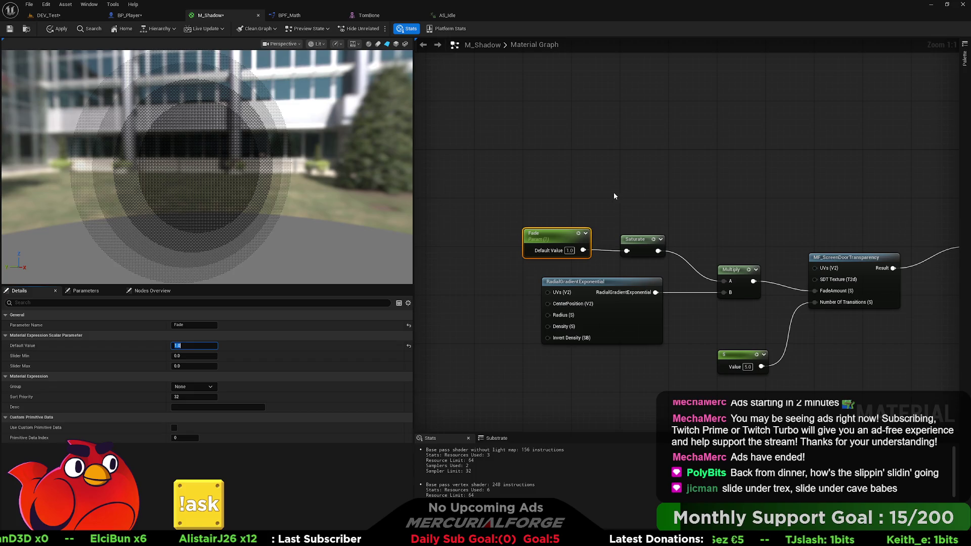
click(614, 194)
Step: Add a comment box reading "Cool for portals"
key(c)
text(Over one it becomes a solid co)
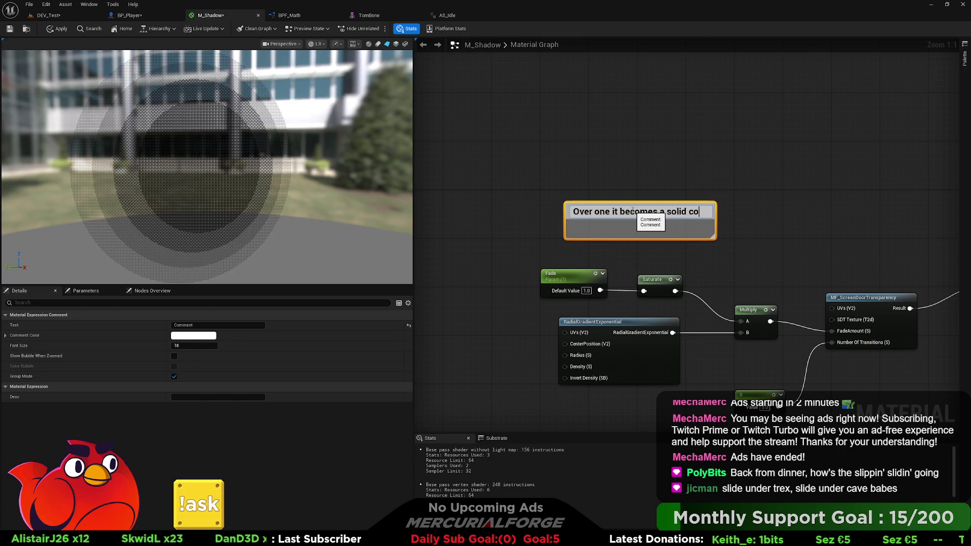
text(lor)
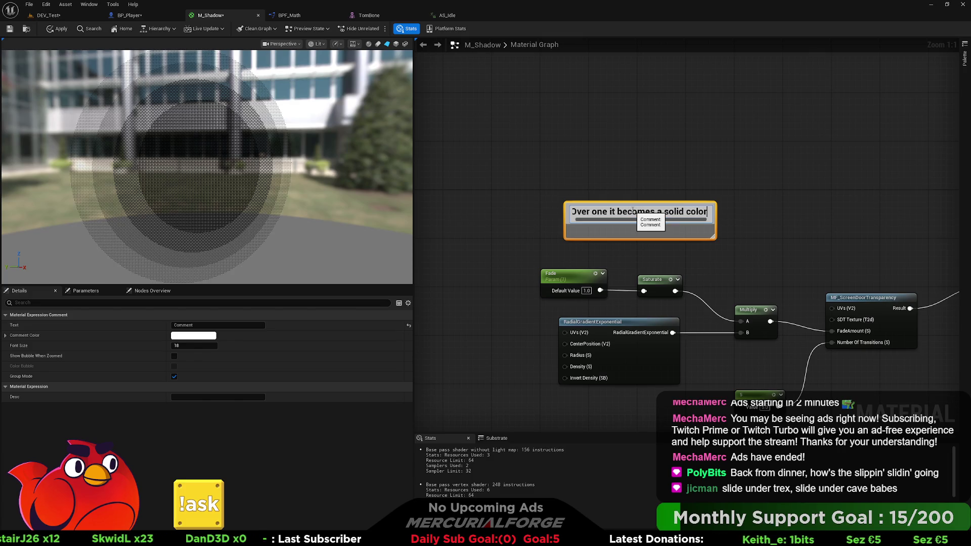
text(!)
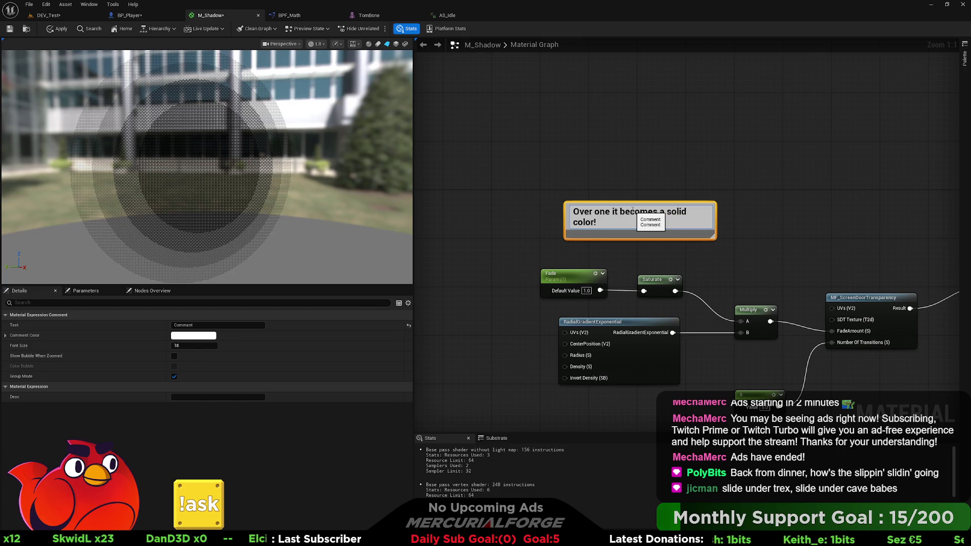
text( Cool for p)
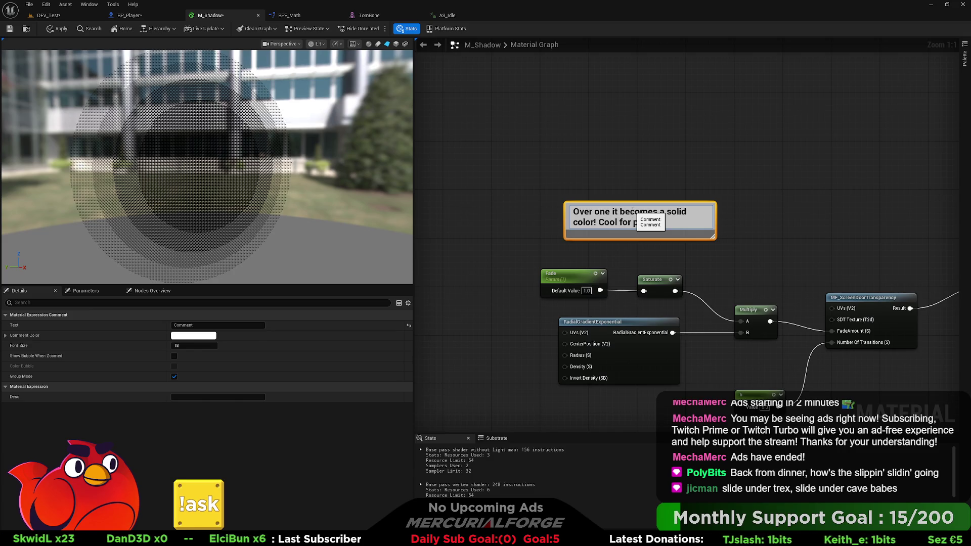
text(ortals)
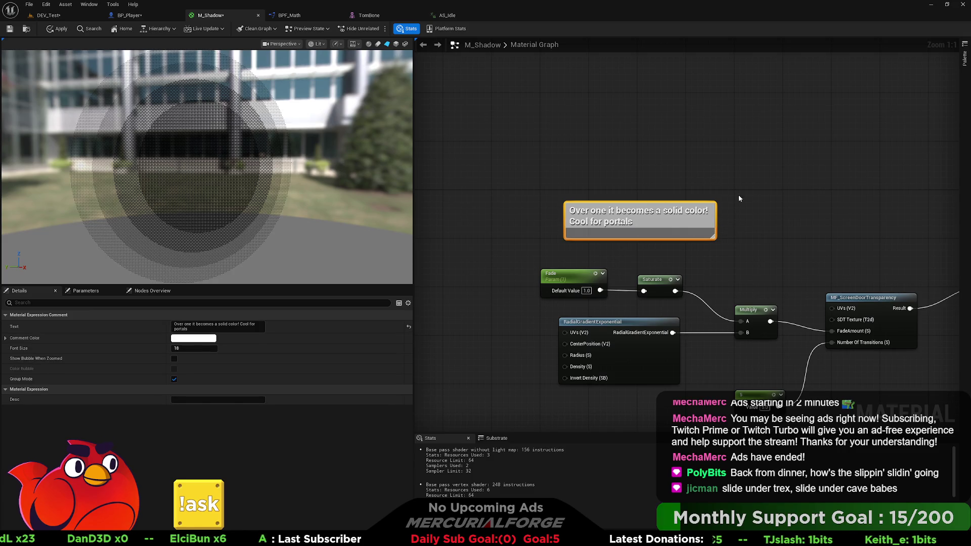
key(Return)
drag(640, 224, 652, 236)
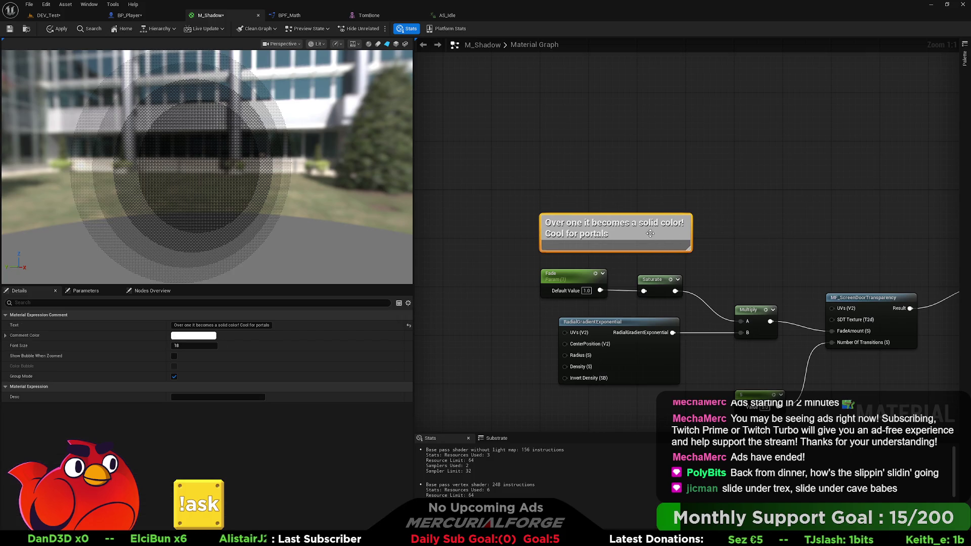
double_click(652, 235)
click(964, 58)
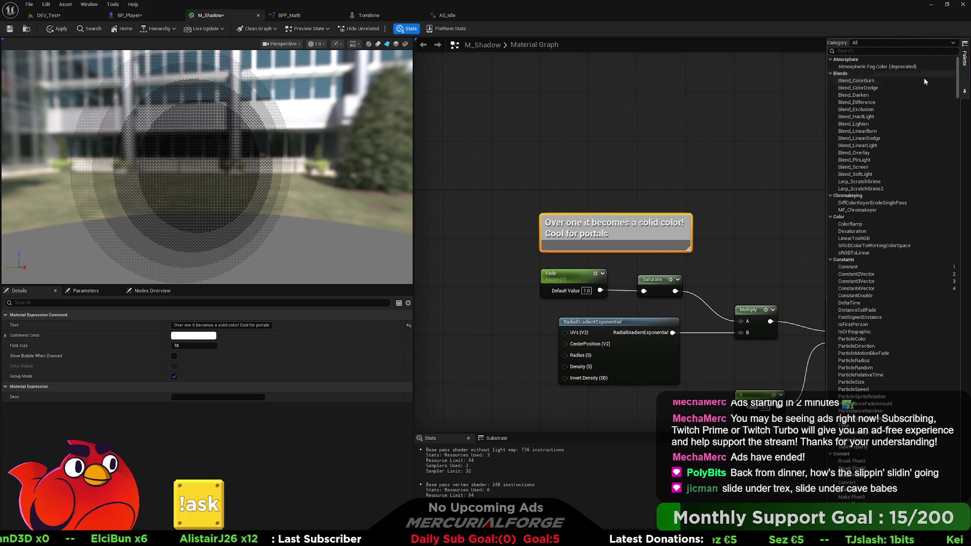
Step: Set the comment colour to cyan
click(193, 335)
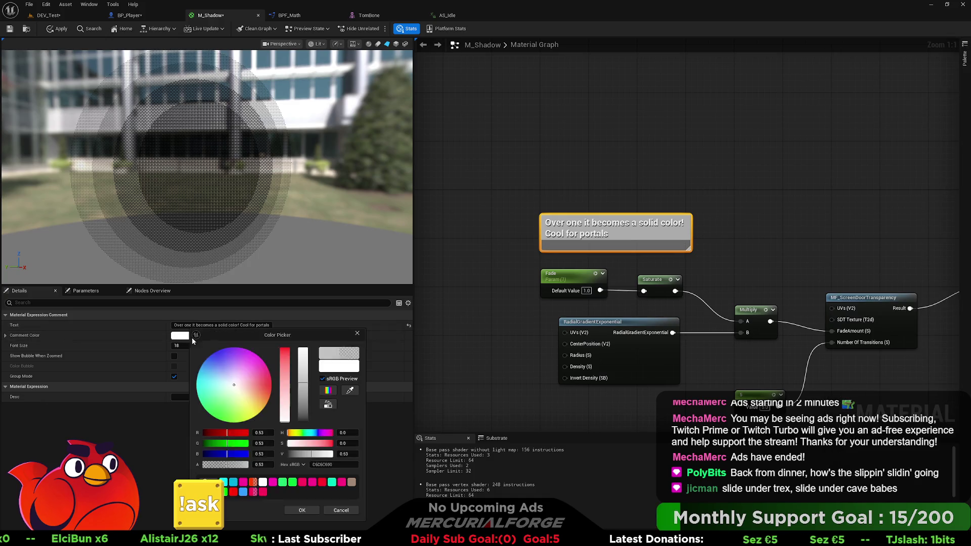
click(197, 380)
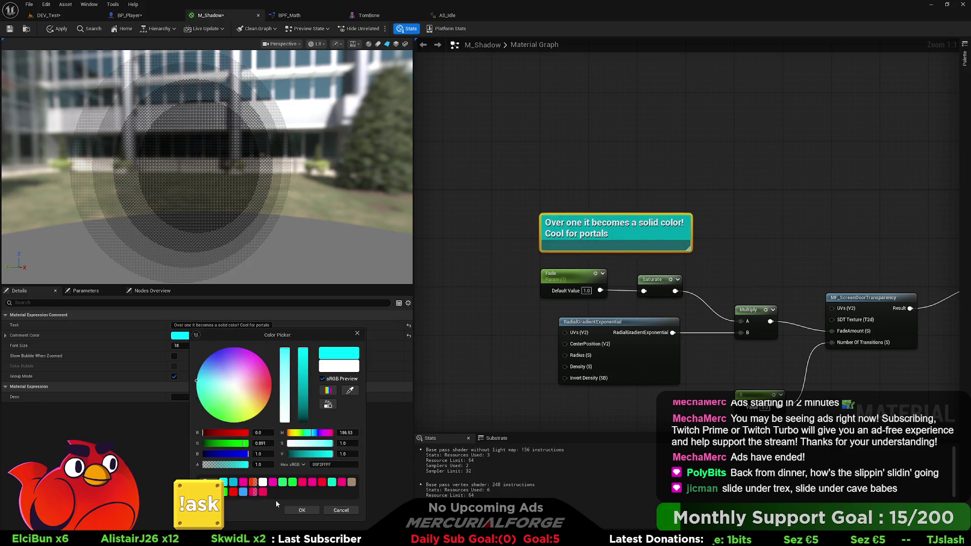
click(302, 509)
Step: Resize the comment to enclose Fade and Saturate, then apply the material changes
click(748, 244)
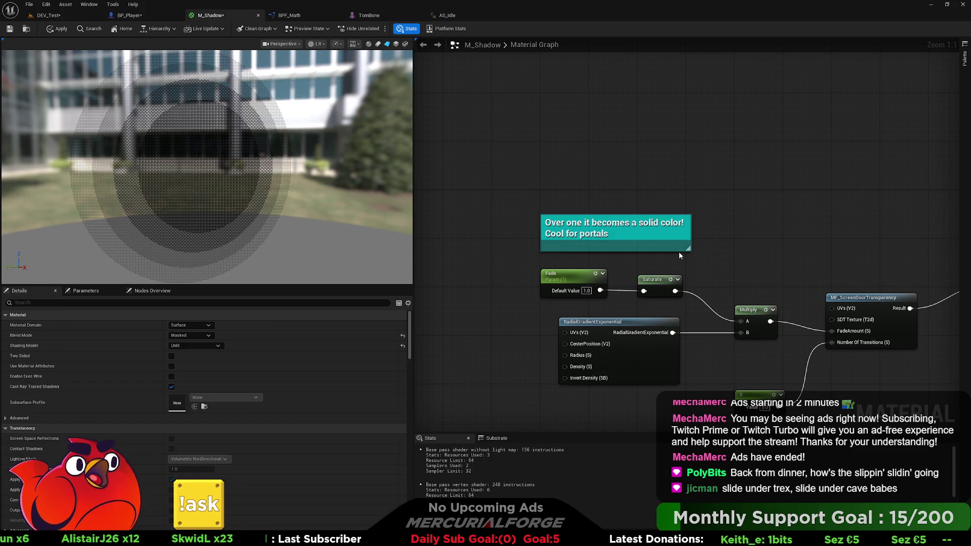
drag(688, 248, 688, 309)
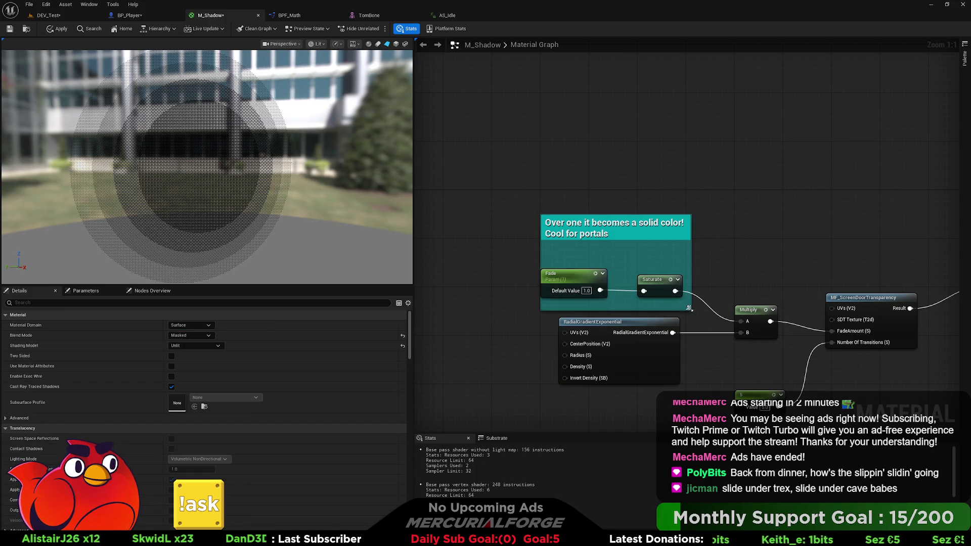
drag(603, 232, 592, 232)
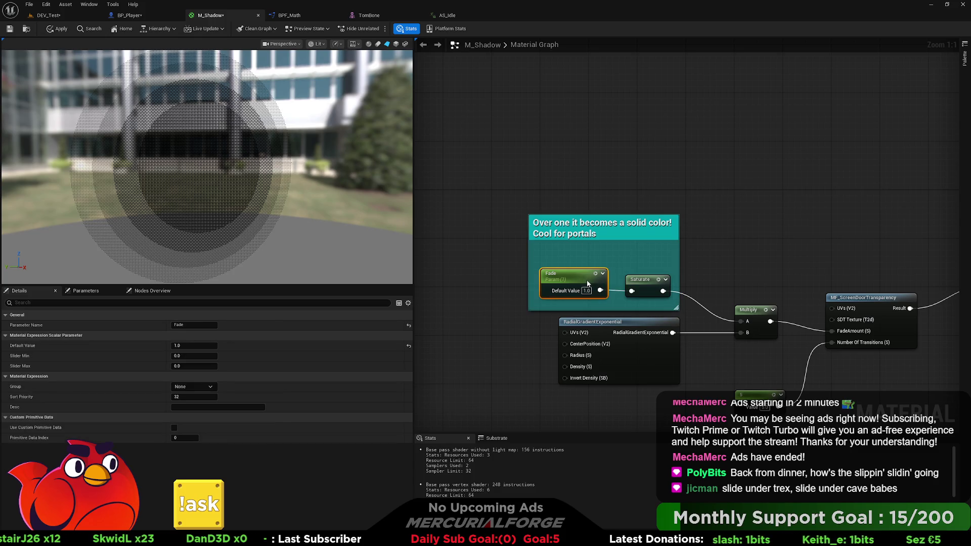
click(679, 240)
drag(678, 240, 684, 239)
click(747, 239)
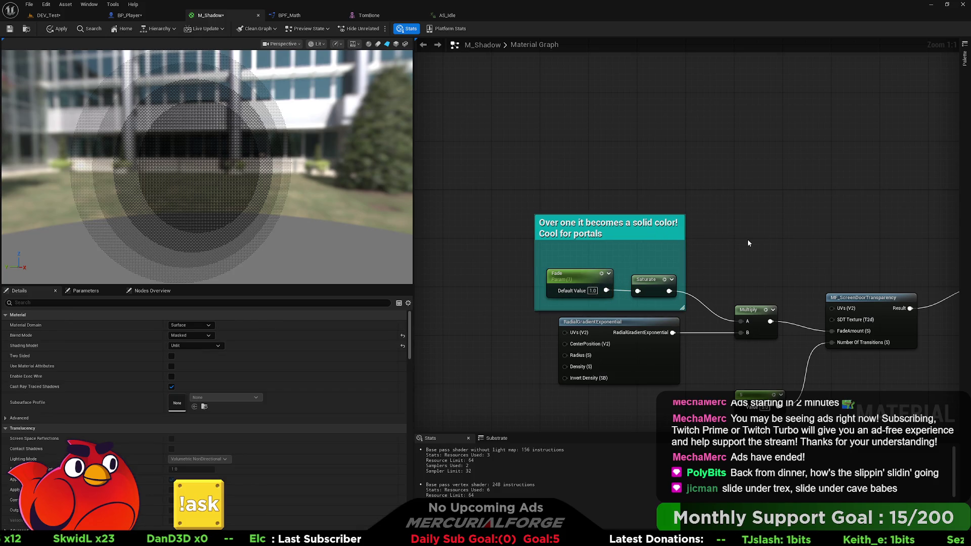
click(51, 30)
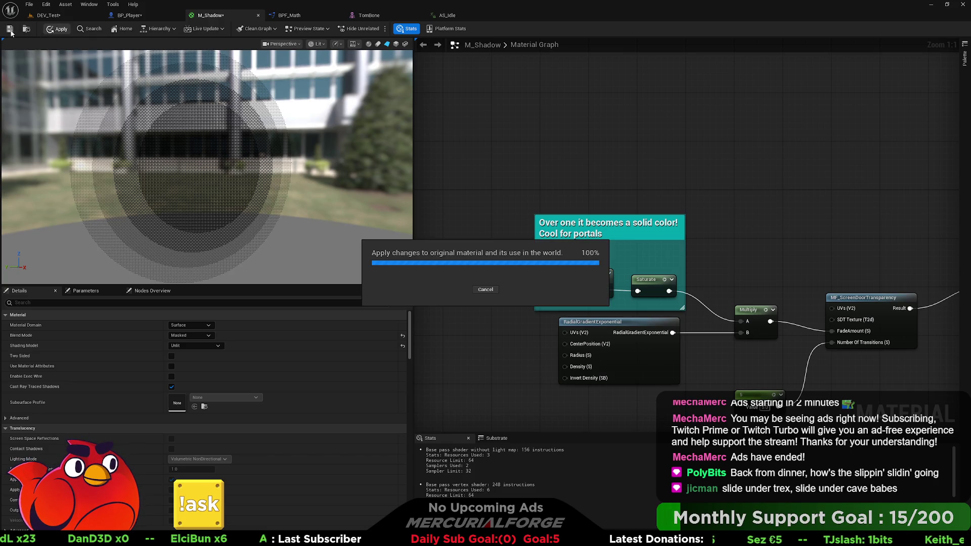
Step: In BP_Player, box-select the dive launch nodes and wrap them in a "Dial it in" comment
click(133, 15)
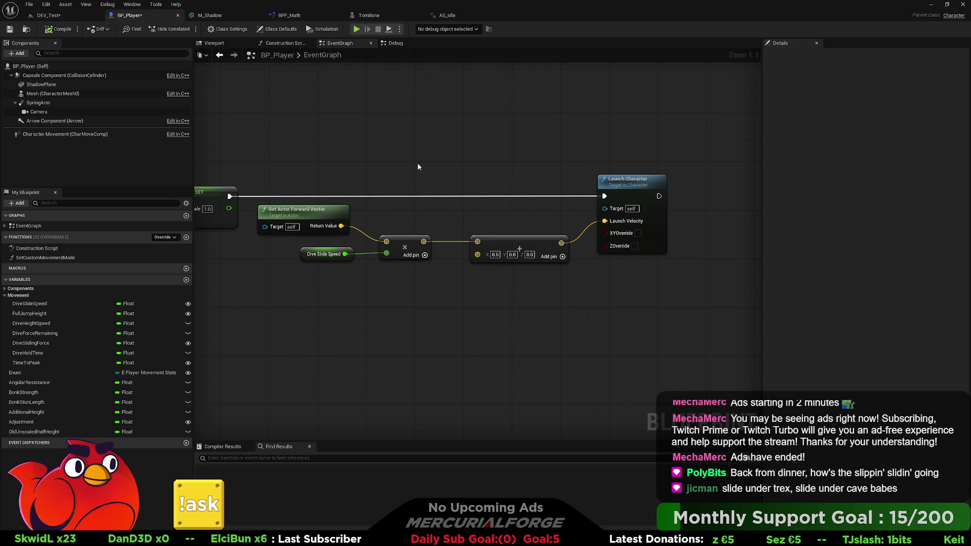
mouse_move(694, 123)
mouse_down()
mouse_move(369, 303)
mouse_move(242, 308)
mouse_up()
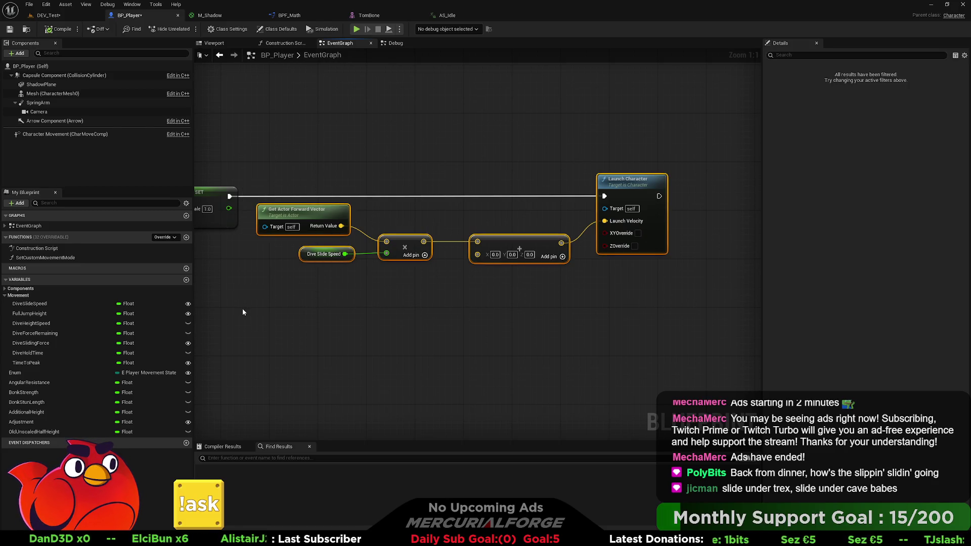
text(cDile it in)
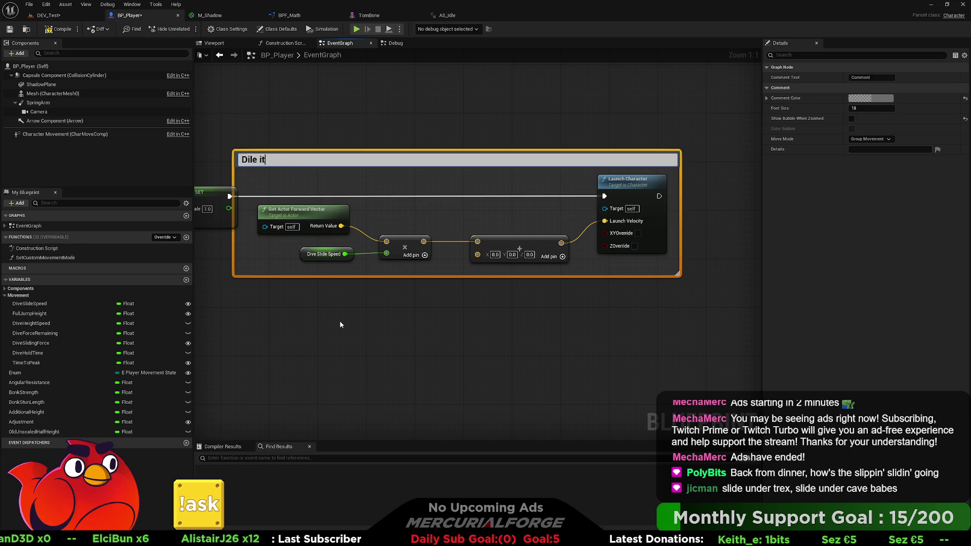
key(BackSpace)
key(BackSpace)
key(BackSpace)
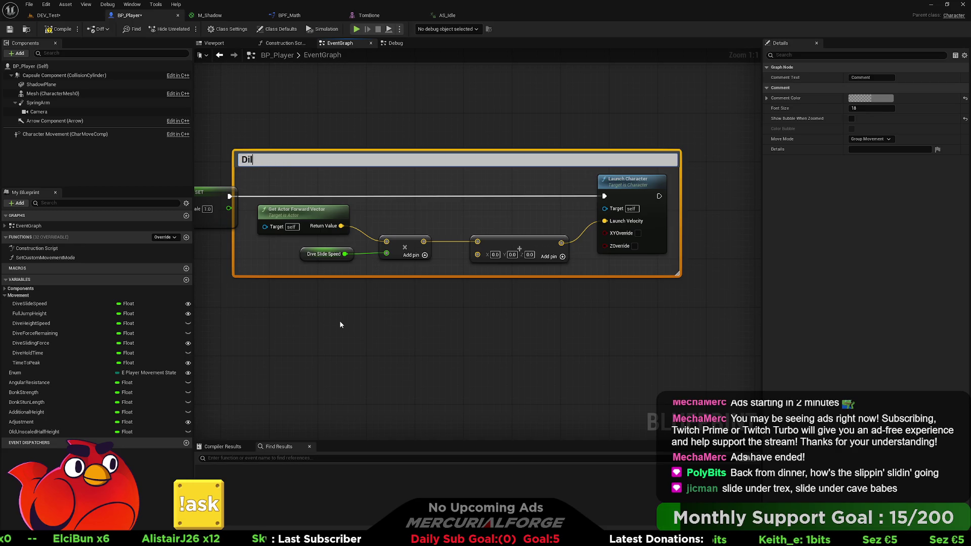
text(al it in)
key(Return)
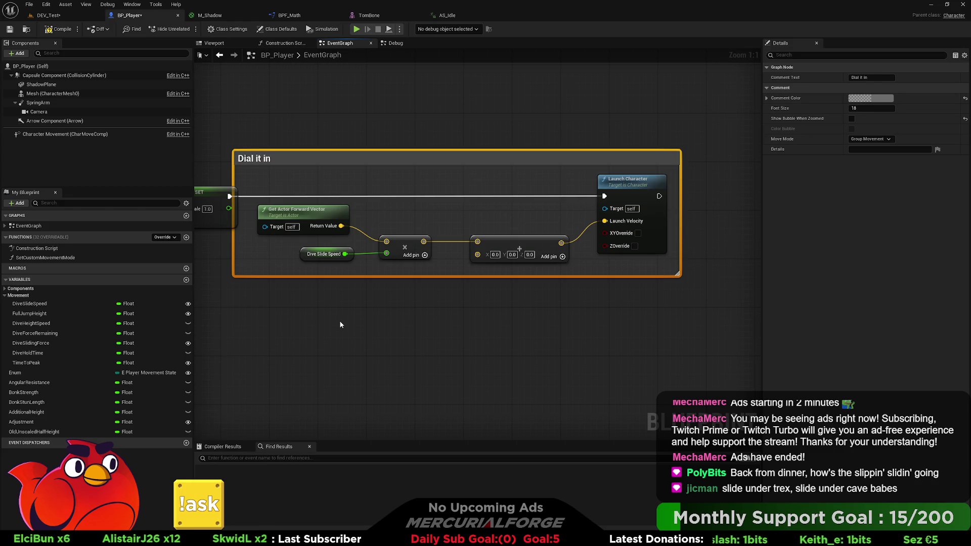
click(435, 333)
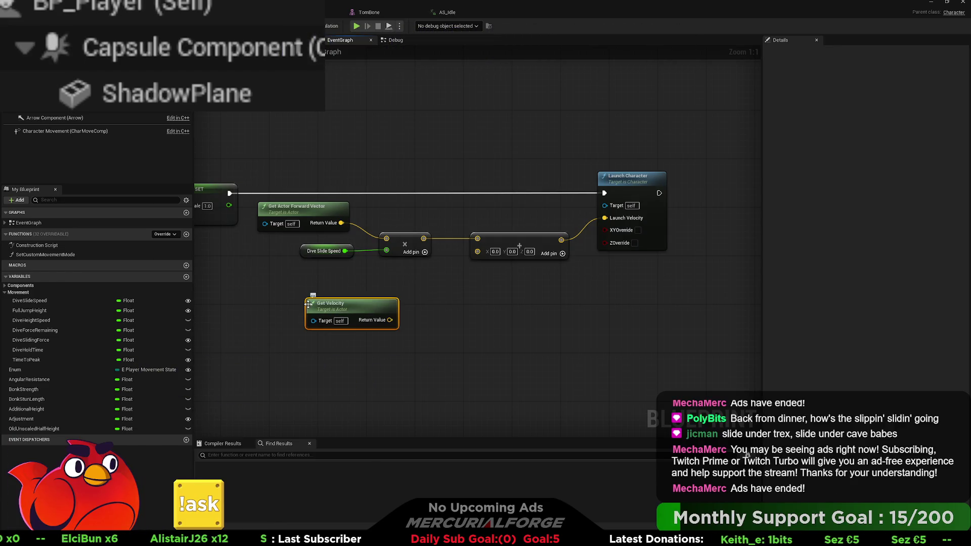
Step: Place Get Velocity below the launch nodes, try a reroute and break node, then delete the break node
drag(364, 309, 310, 291)
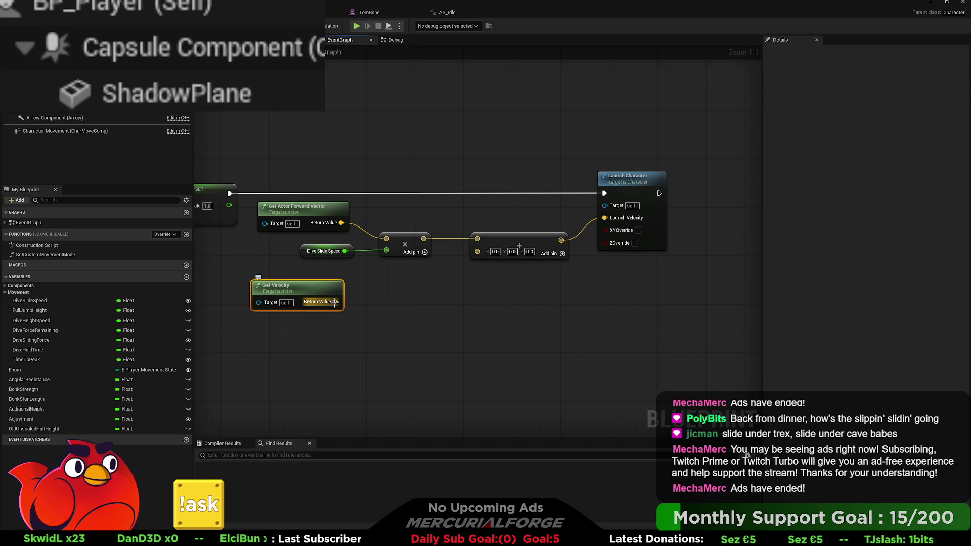
mouse_move(334, 302)
mouse_down()
mouse_move(411, 303)
mouse_move(441, 341)
mouse_move(382, 305)
mouse_up()
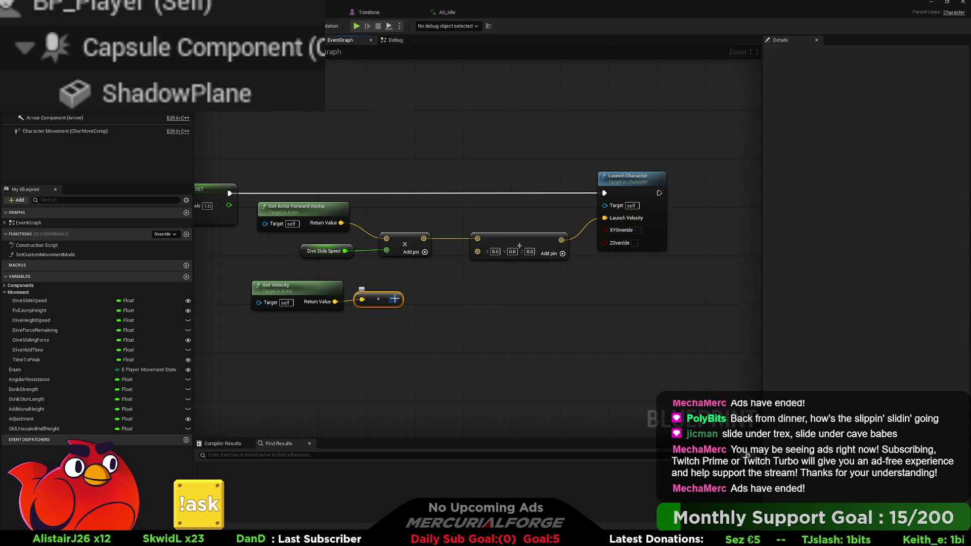
drag(395, 298, 437, 299)
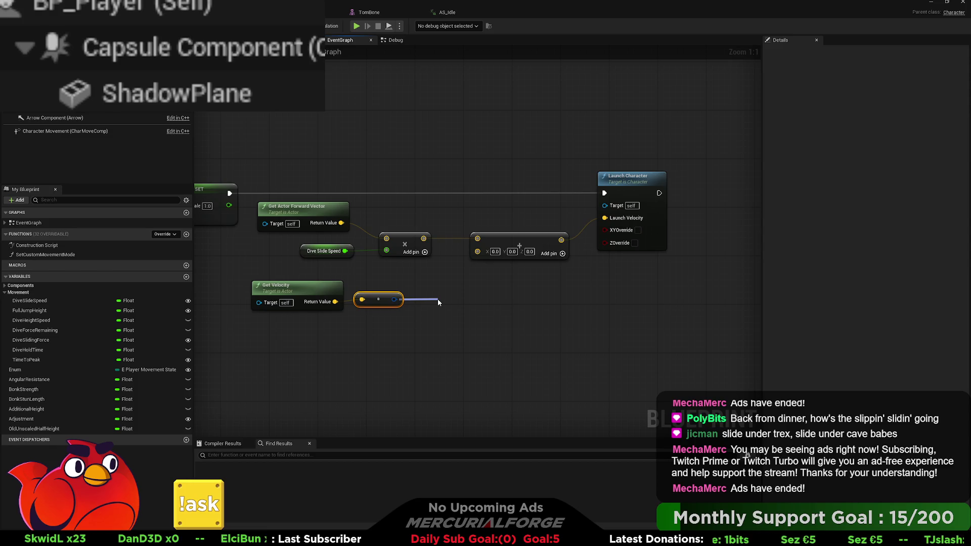
drag(437, 299, 438, 302)
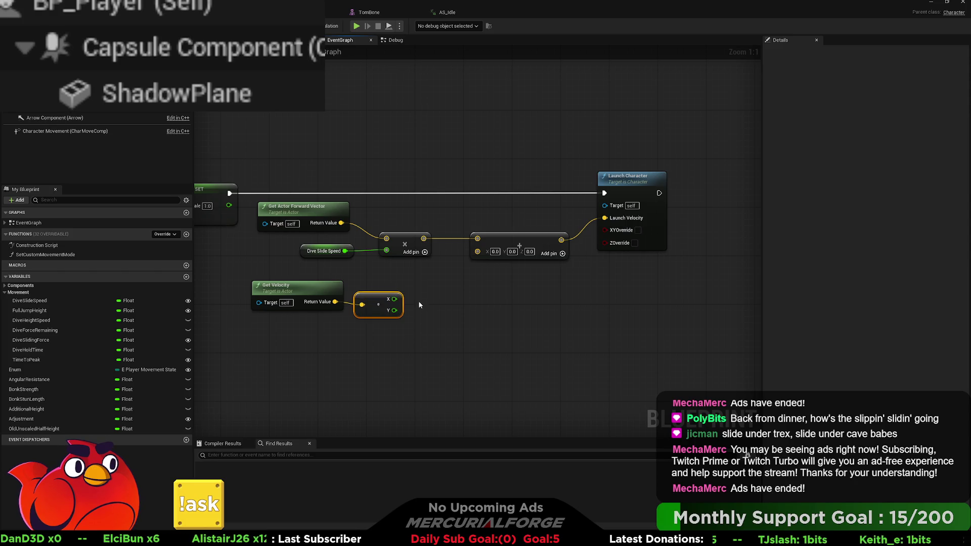
drag(417, 293, 494, 292)
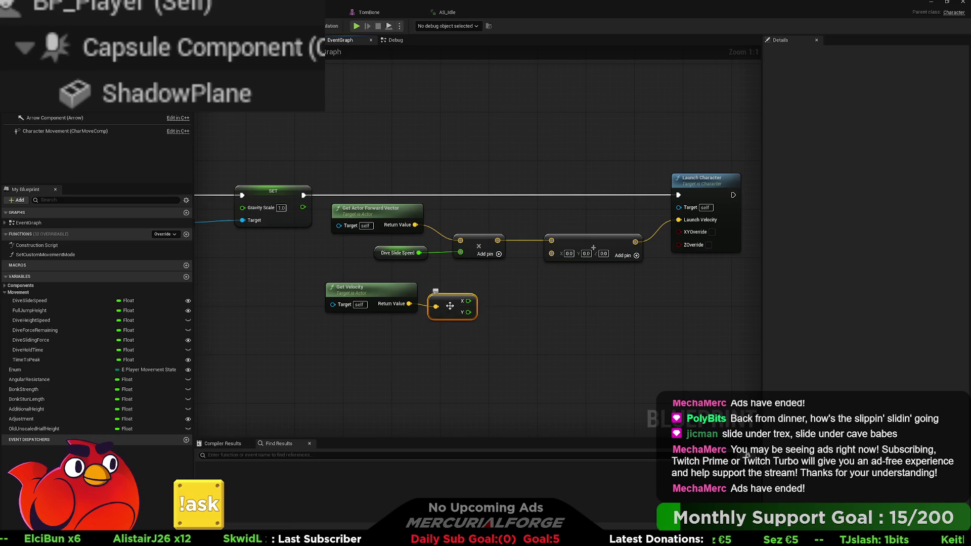
key(Delete)
Step: Detach the forward vector from the multiply node and move Dive Slide Speed and multiply below Get Velocity
click(463, 246)
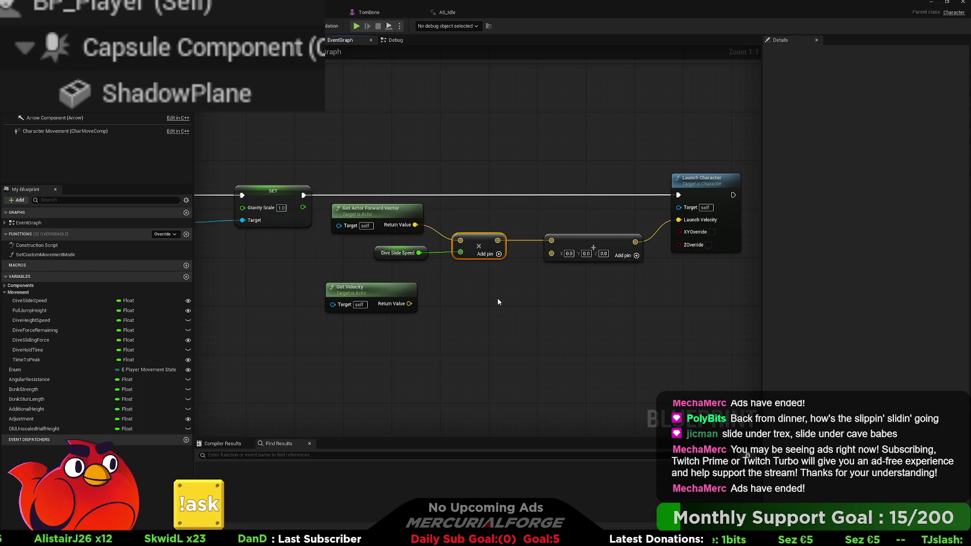
click(442, 280)
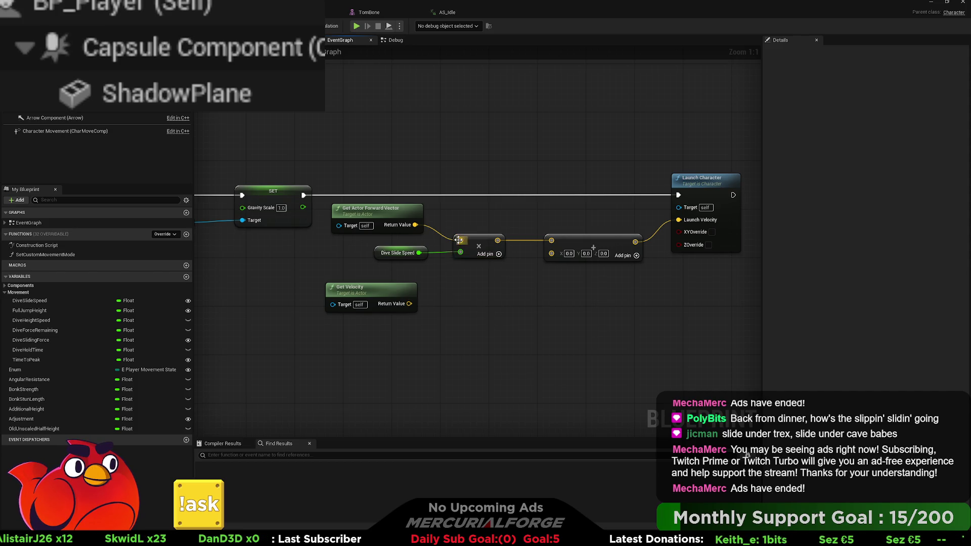
alt+click(460, 240)
drag(489, 279, 374, 234)
drag(491, 249, 465, 333)
Step: Split Get Velocity and the multiply input into X, Y, Z, wire X, and place Dive Slide Speed alongside
click(398, 305)
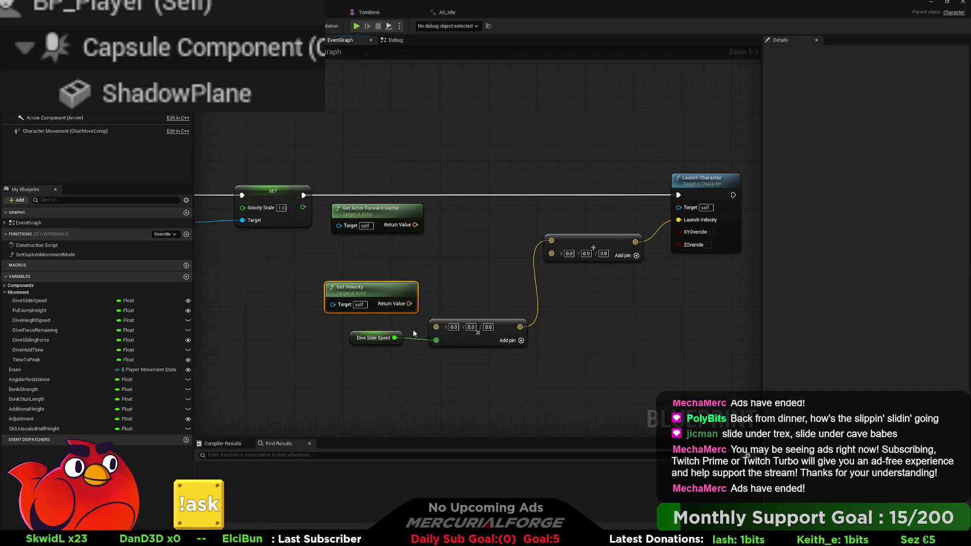
click(475, 336)
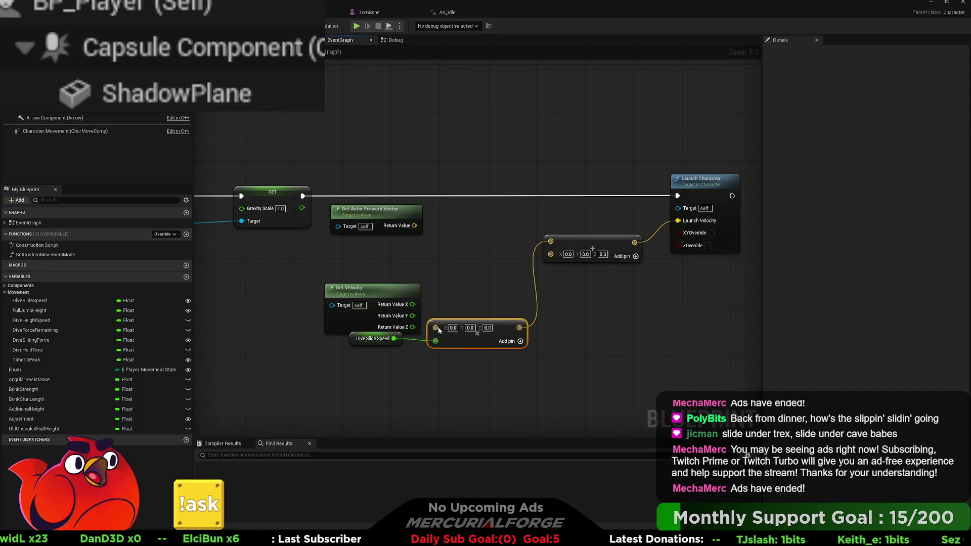
right_click(436, 328)
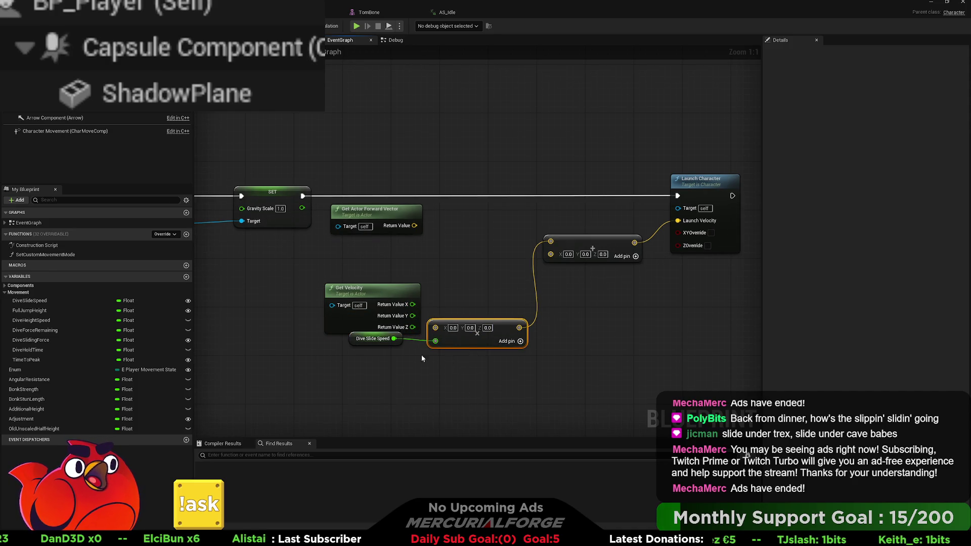
click(460, 349)
drag(373, 338, 373, 356)
mouse_move(431, 353)
mouse_down()
mouse_move(450, 304)
mouse_move(441, 314)
mouse_move(397, 288)
mouse_up()
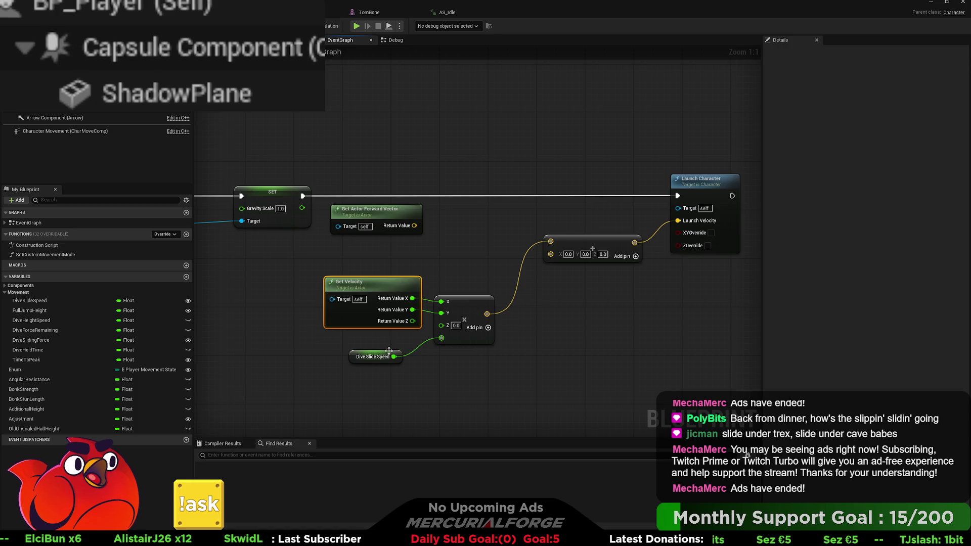
drag(387, 353, 392, 340)
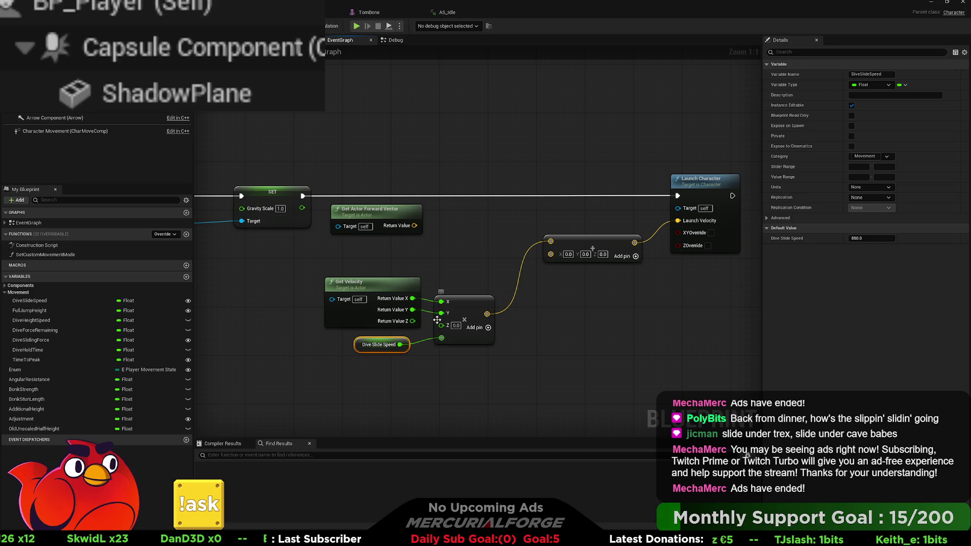
click(462, 310)
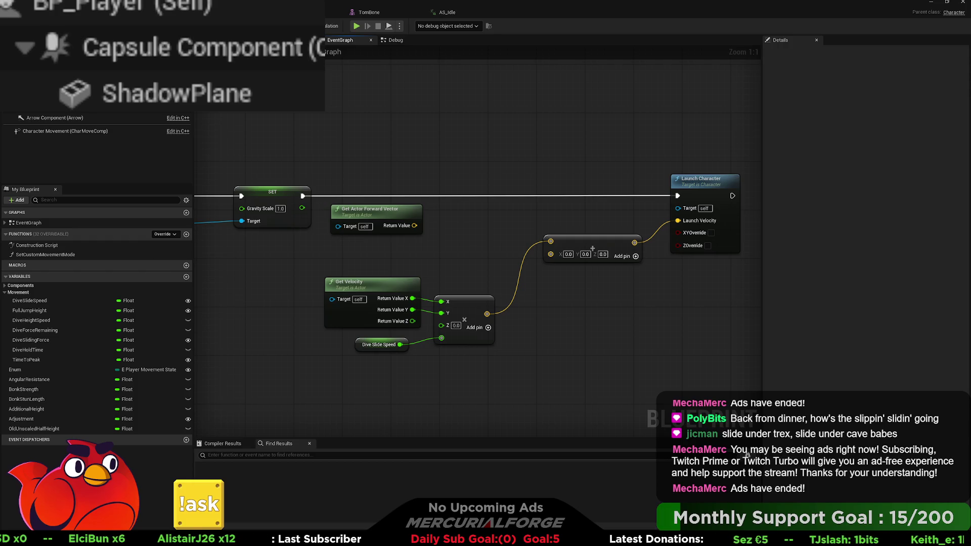
drag(532, 362, 580, 335)
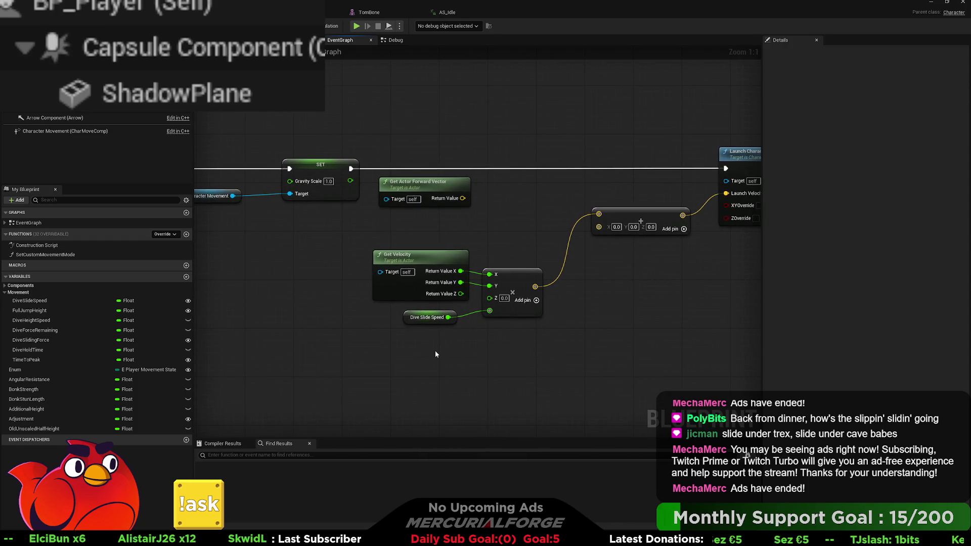
click(440, 322)
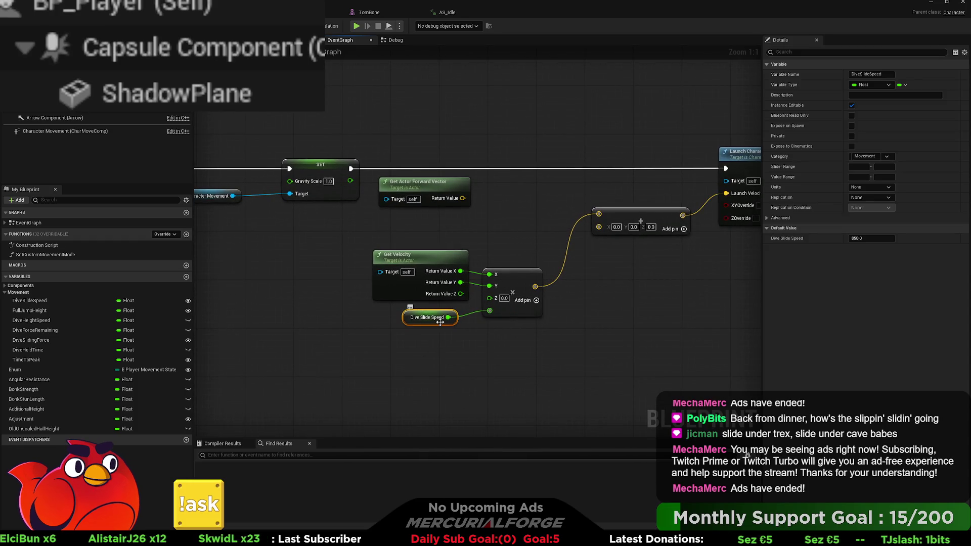
click(540, 335)
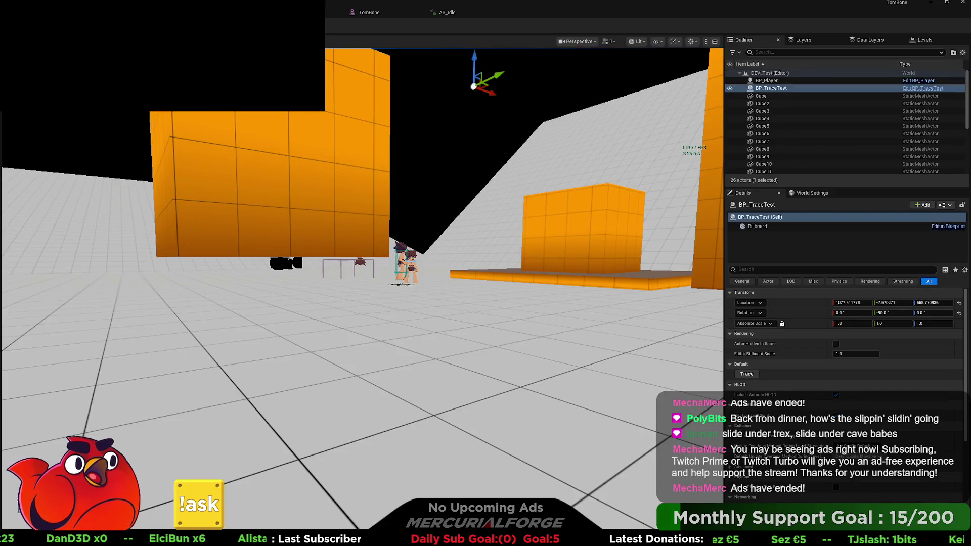
key(alt+p)
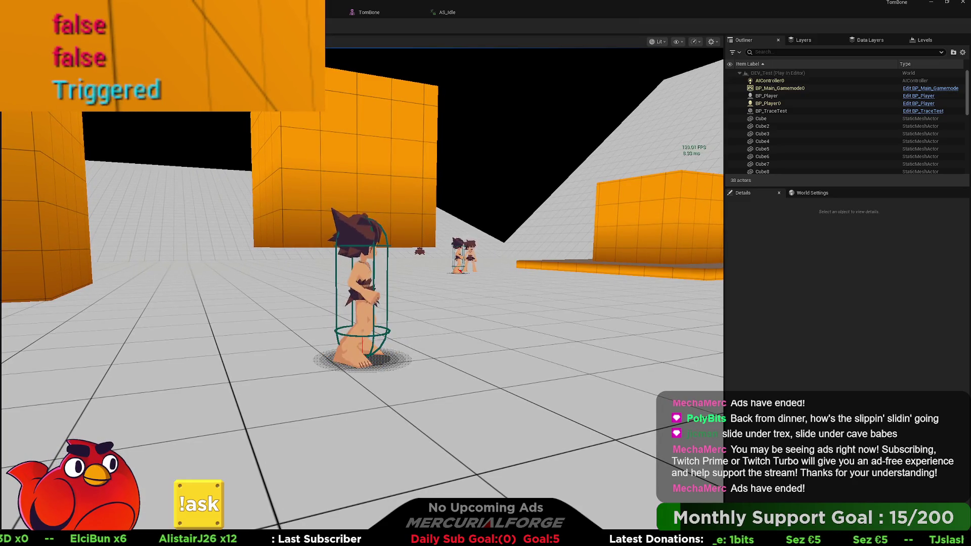
key(space)
key(space)
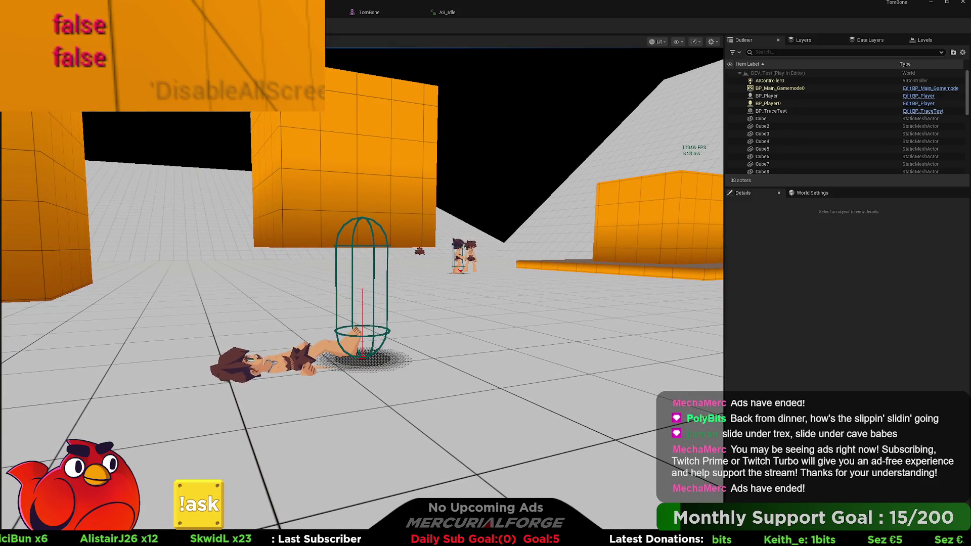
key(Escape)
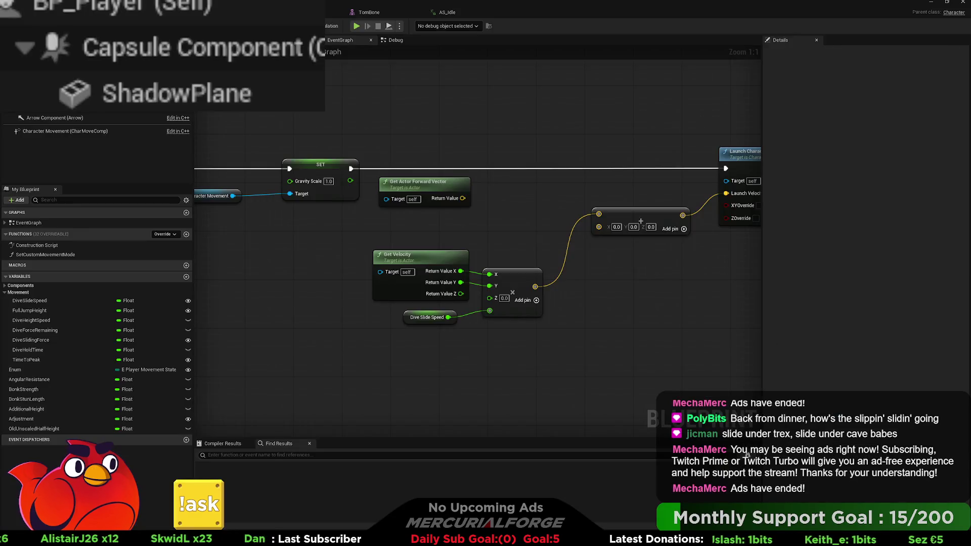
Step: Delete the Get Velocity node from the dive launch graph
drag(510, 233, 442, 241)
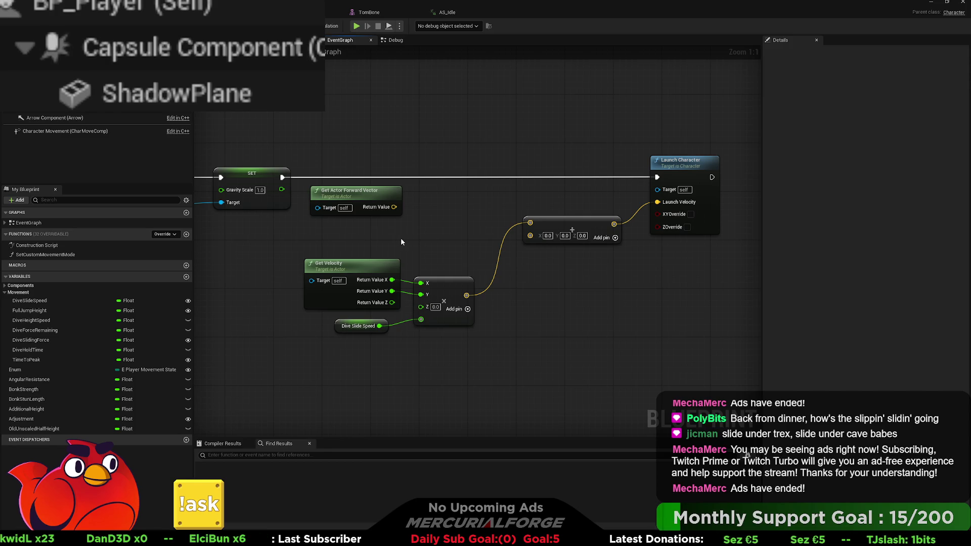
click(359, 273)
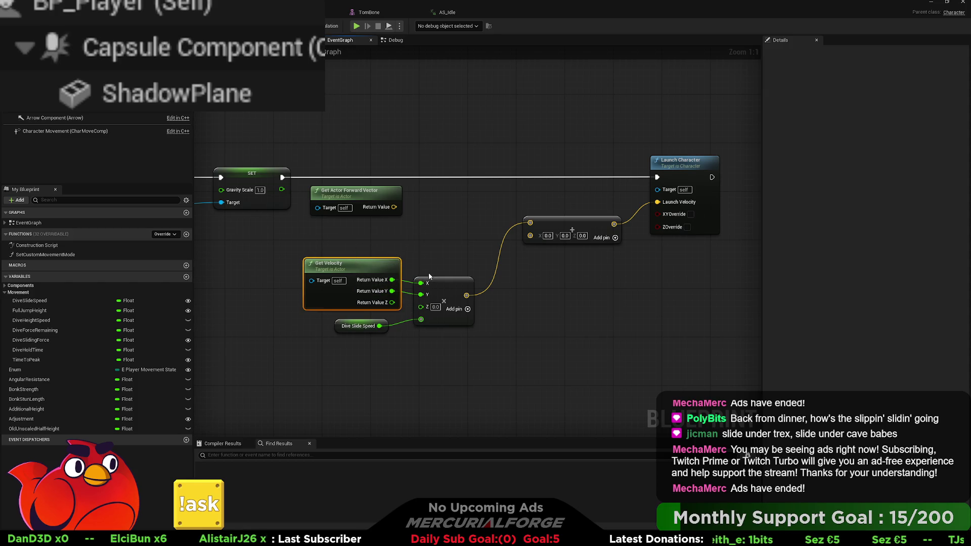
drag(356, 326, 351, 338)
click(380, 276)
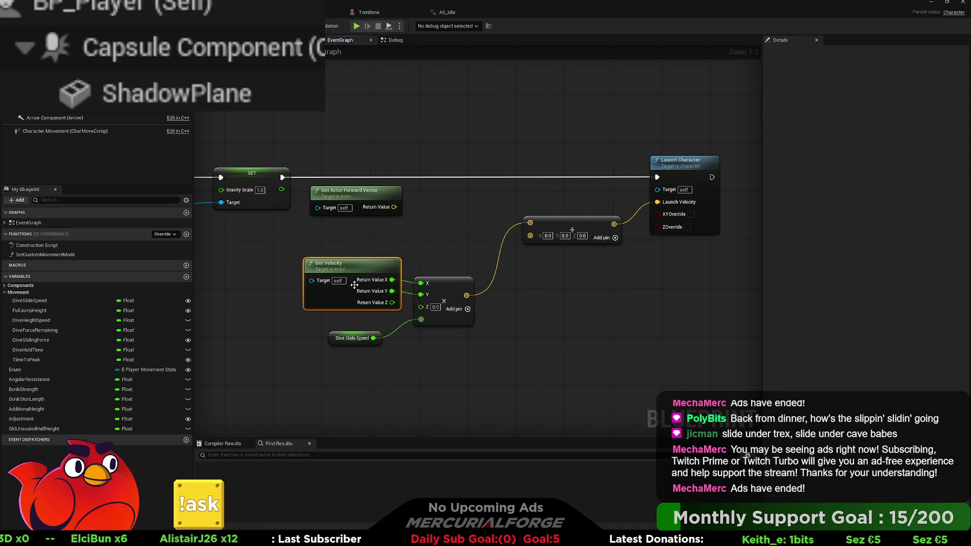
key(Delete)
Step: Recombine the multiply's split input, wire Get Actor Forward Vector into it, and reposition Dive Slide Speed
click(467, 321)
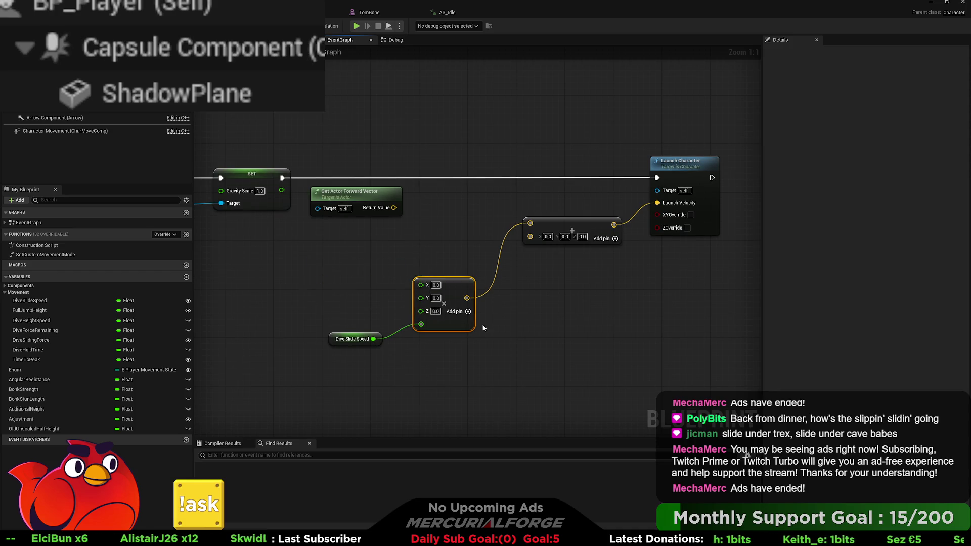
right_click(421, 298)
click(450, 323)
mouse_move(394, 208)
mouse_down()
mouse_move(420, 286)
mouse_move(443, 218)
mouse_up()
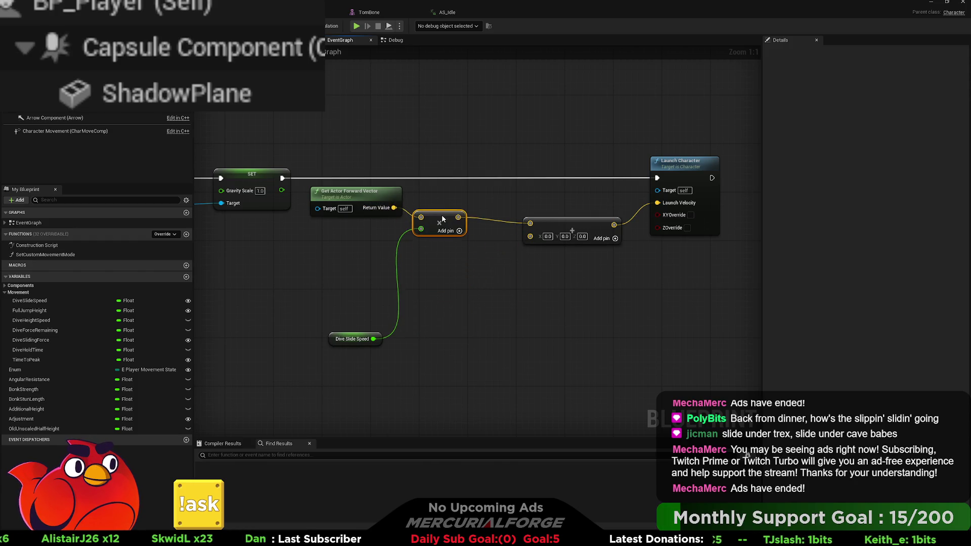
drag(374, 339, 384, 229)
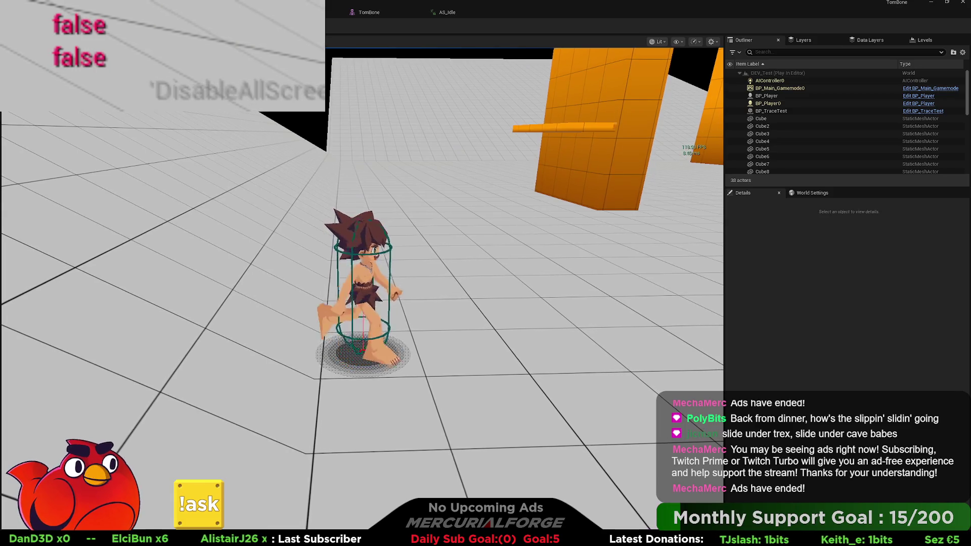
Step: Test the dive slide several times in play, then stop and return to BP_Player
key(c)
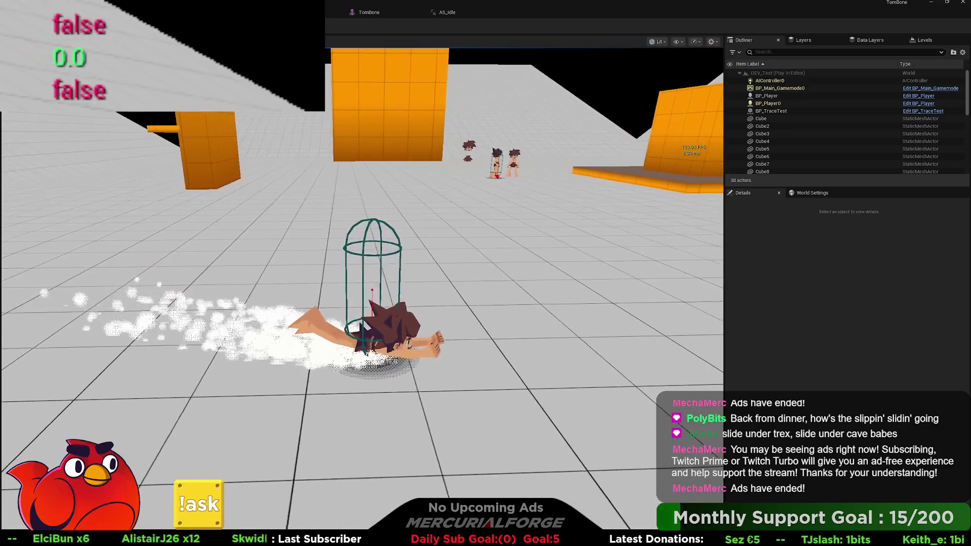
key(c)
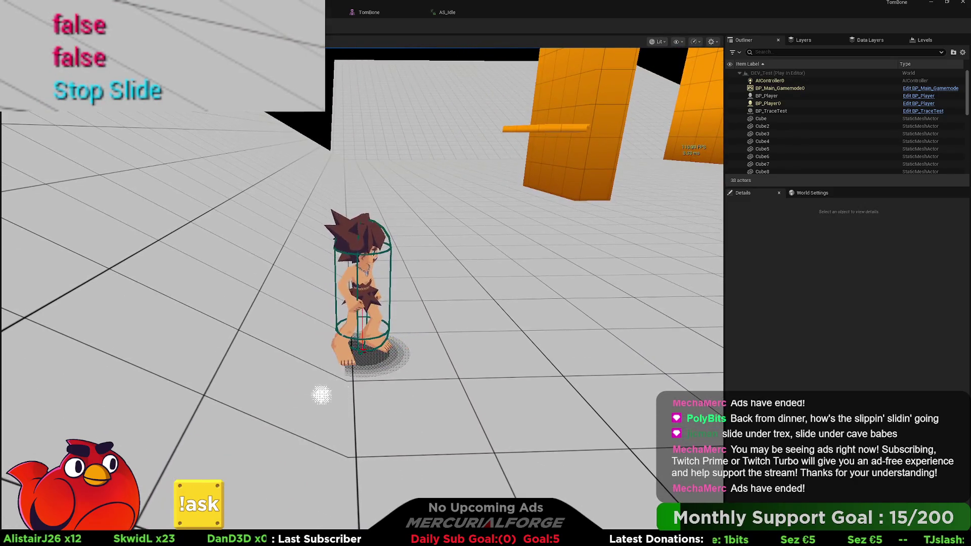
key(c)
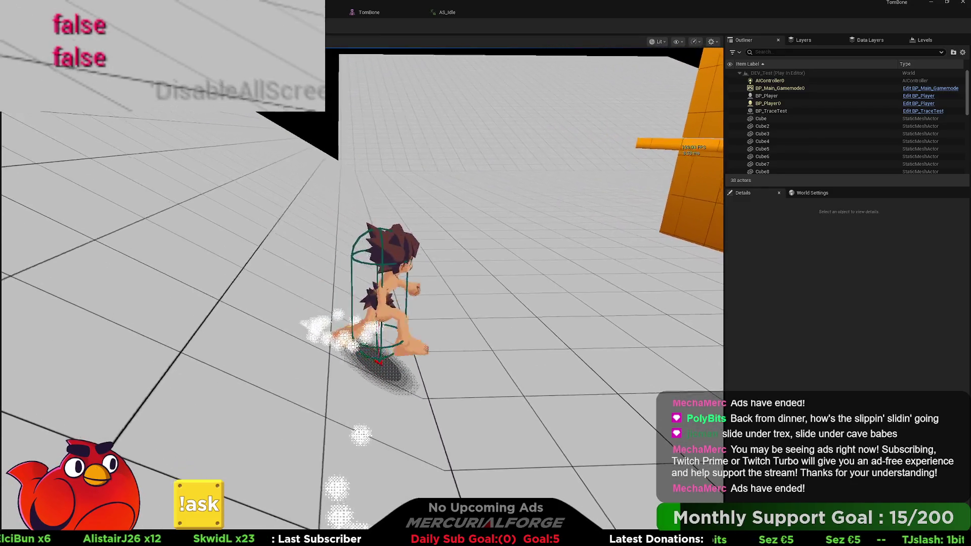
key(c)
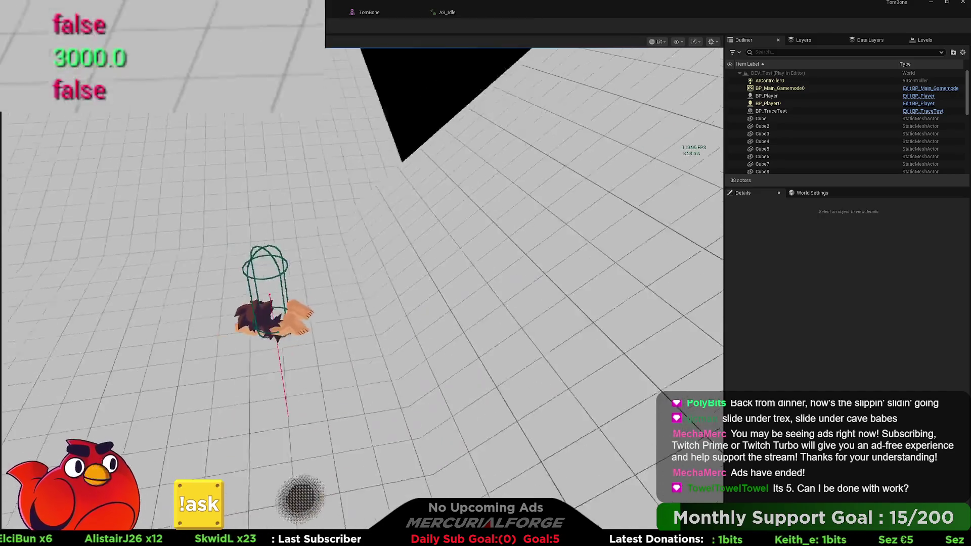
key(ctrl)
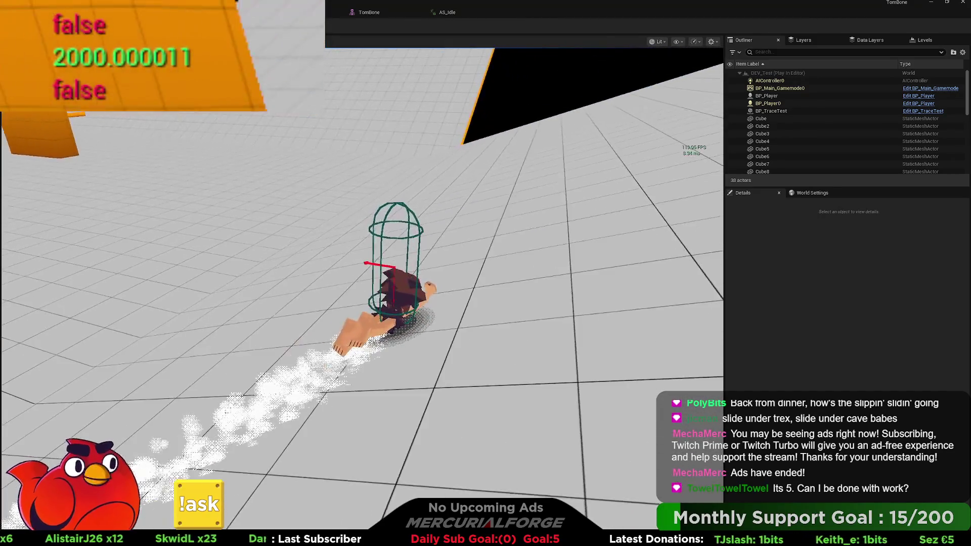
key(Escape)
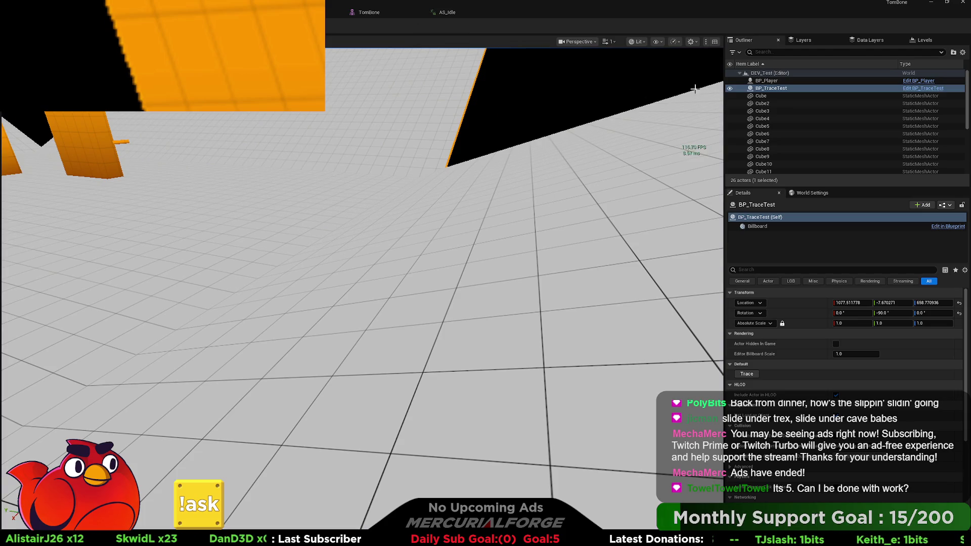
key(alt+Tab)
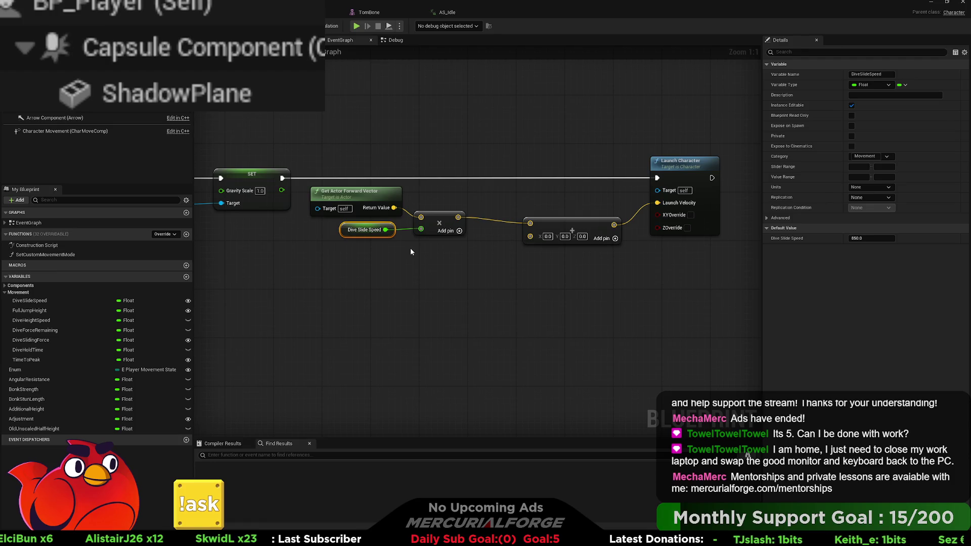
Step: Drag the forward vector, Dive Slide Speed and multiply nodes lower in the graph
mouse_move(426, 238)
mouse_down()
mouse_move(328, 197)
mouse_move(351, 223)
mouse_move(355, 273)
mouse_move(345, 265)
mouse_up()
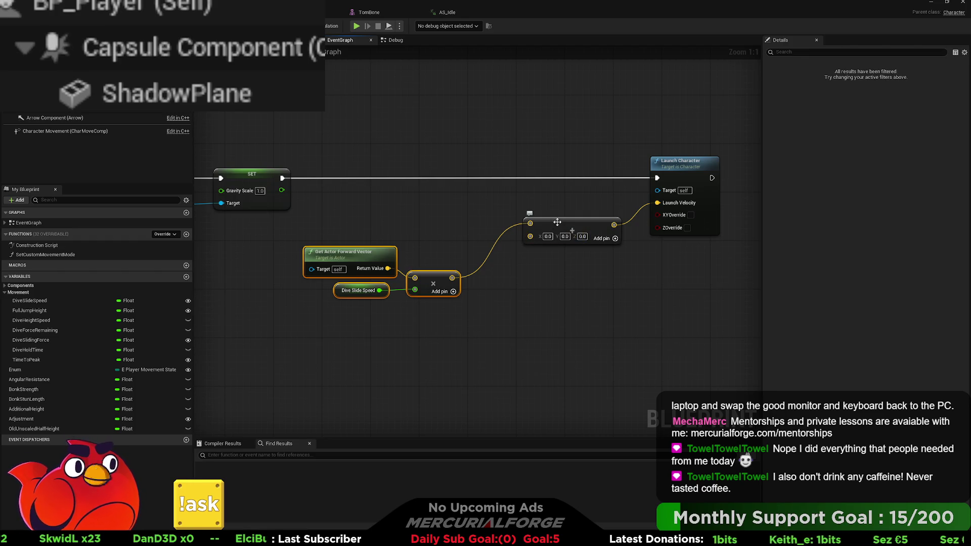
mouse_move(559, 227)
mouse_down()
mouse_move(498, 271)
mouse_move(563, 210)
mouse_move(501, 255)
mouse_move(561, 282)
mouse_up()
drag(473, 252, 354, 302)
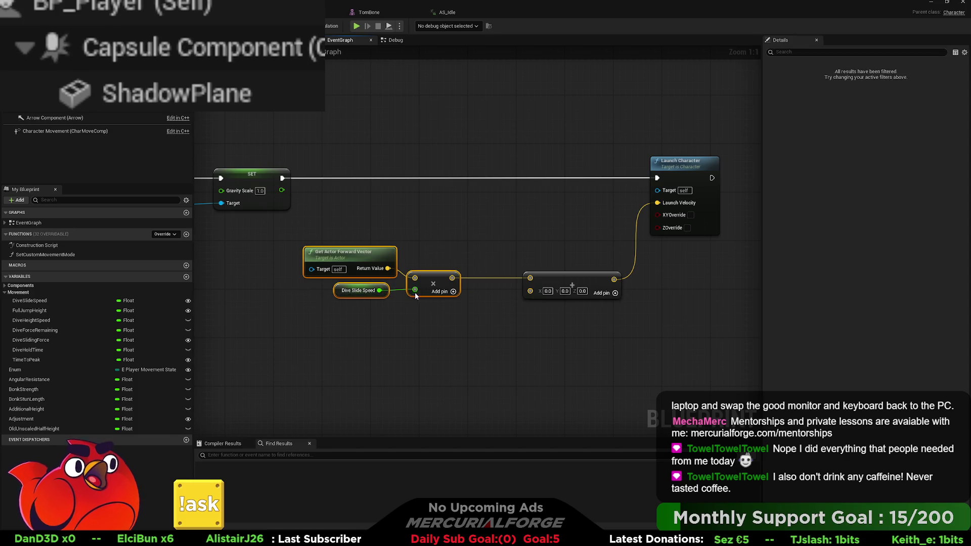
drag(438, 277, 372, 275)
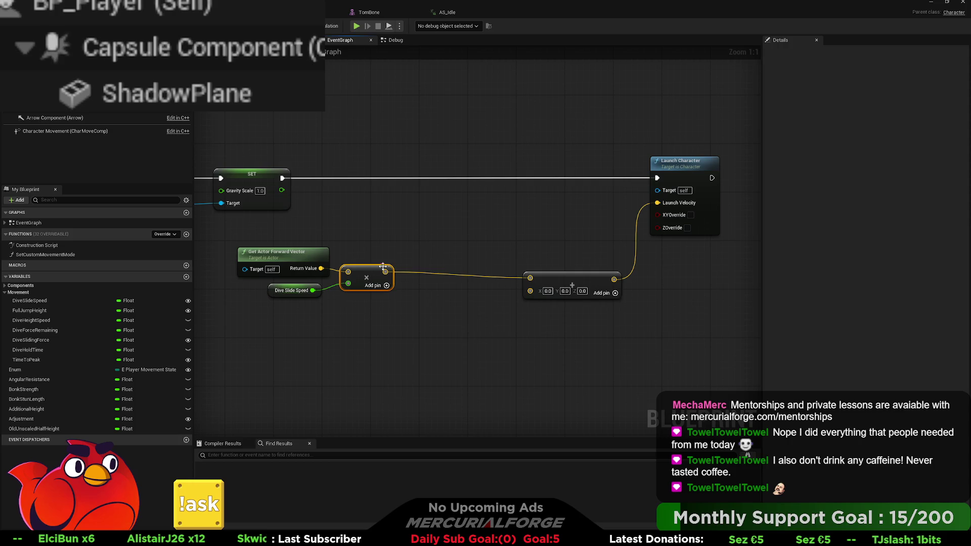
drag(434, 254, 326, 272)
key(q)
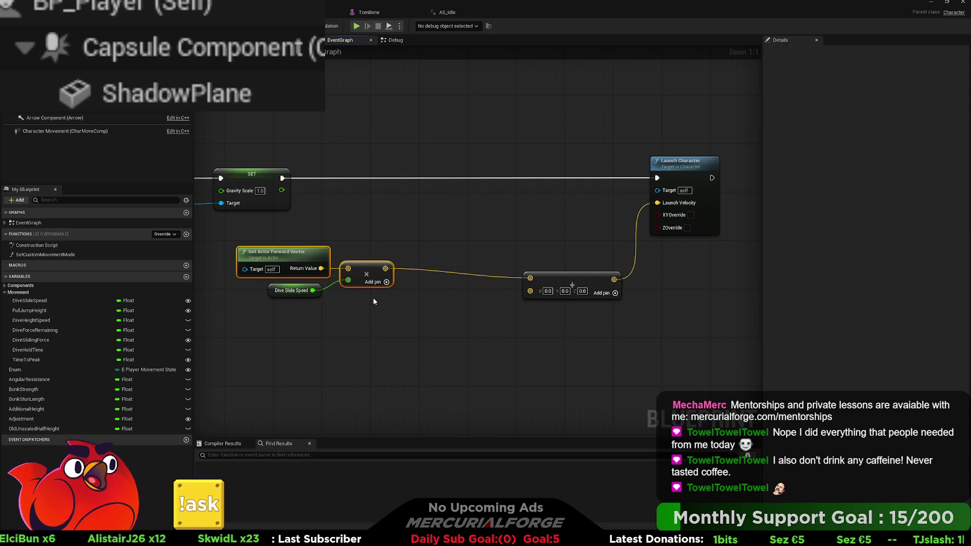
click(397, 303)
click(273, 289)
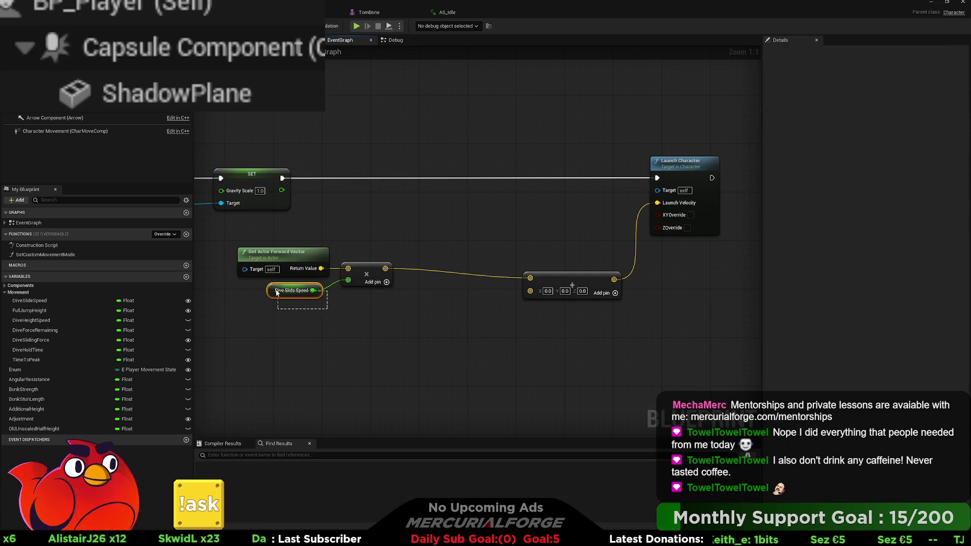
drag(273, 289, 280, 289)
click(349, 314)
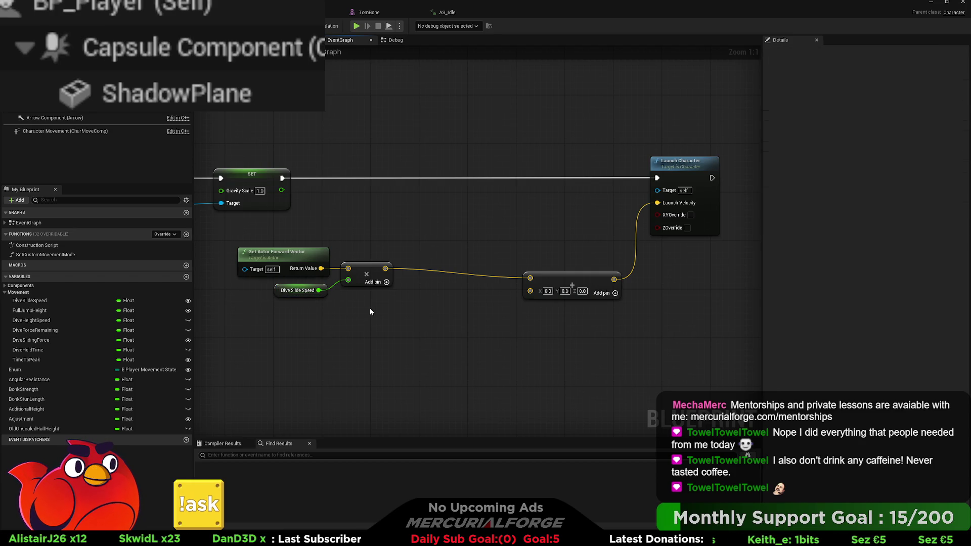
mouse_move(420, 317)
mouse_down()
mouse_move(324, 255)
mouse_move(362, 273)
mouse_move(340, 274)
mouse_up()
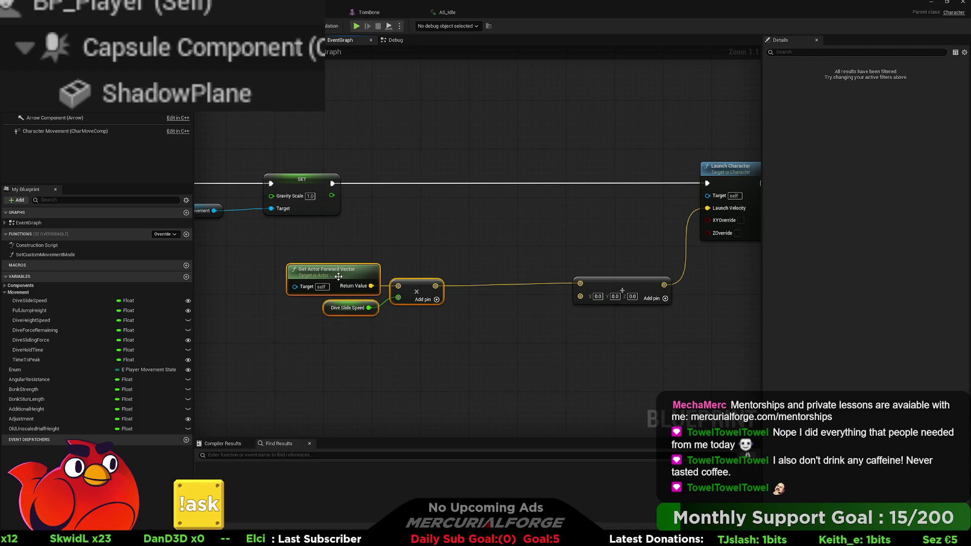
click(497, 315)
drag(446, 335, 462, 353)
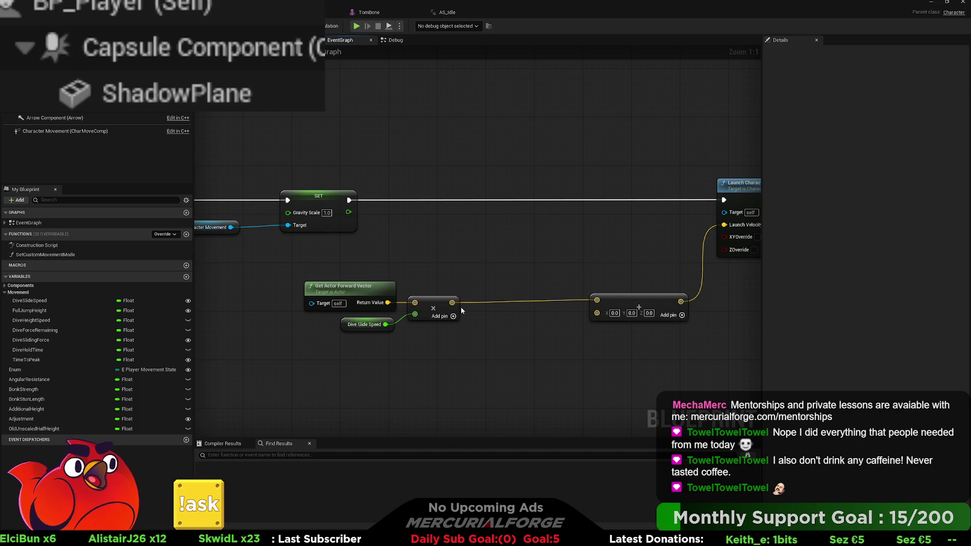
mouse_move(451, 302)
mouse_down()
mouse_move(496, 263)
mouse_move(490, 256)
mouse_move(467, 296)
mouse_up()
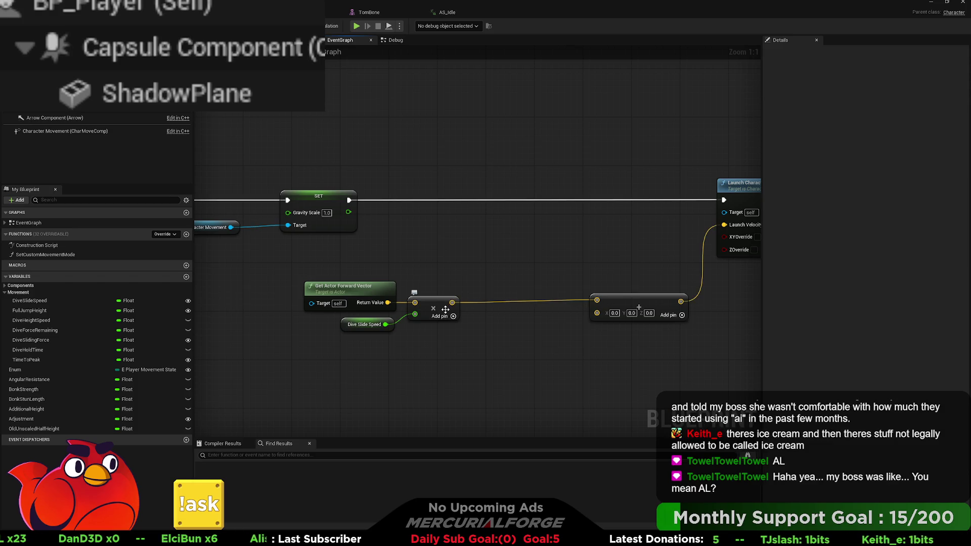
Step: Move Get Actor Forward Vector up-left above Dive Slide Speed, dropping a stray wire
drag(428, 339, 558, 342)
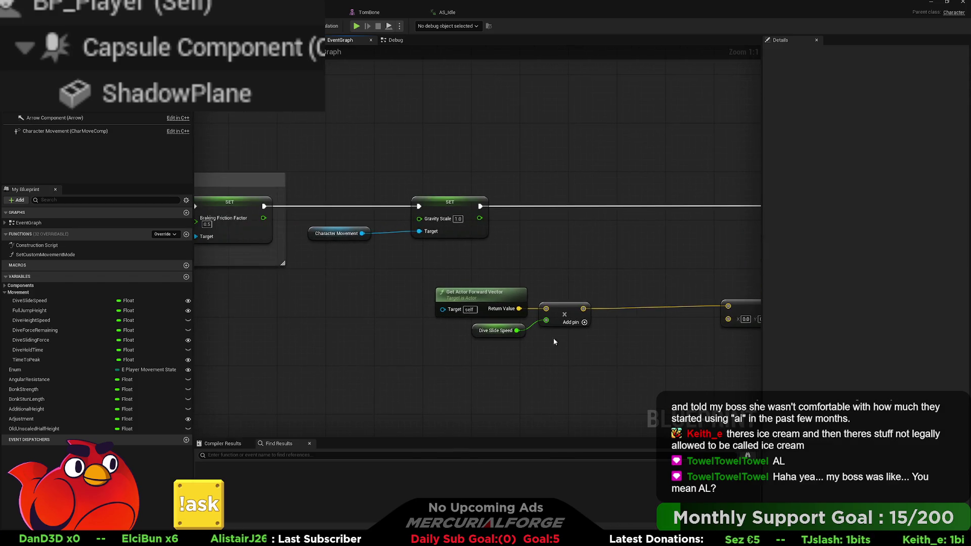
mouse_move(486, 298)
mouse_down()
mouse_move(365, 293)
mouse_move(389, 280)
mouse_move(365, 274)
mouse_up()
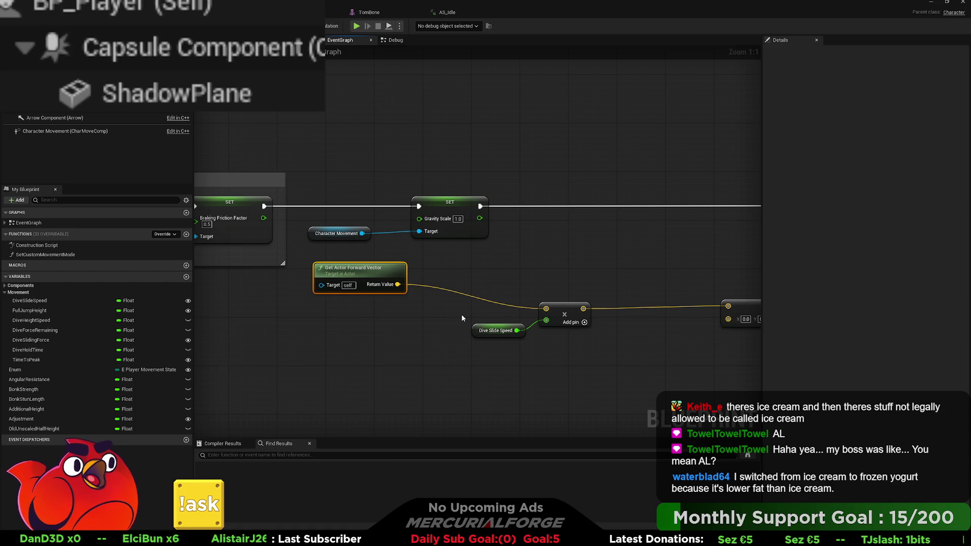
mouse_move(398, 284)
mouse_down()
mouse_move(452, 288)
mouse_move(462, 265)
mouse_up()
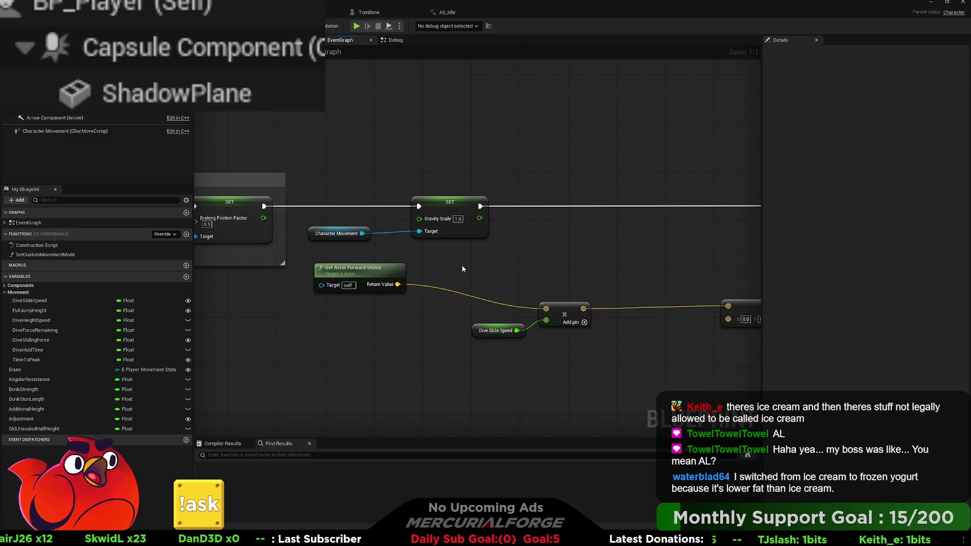
drag(377, 311, 431, 312)
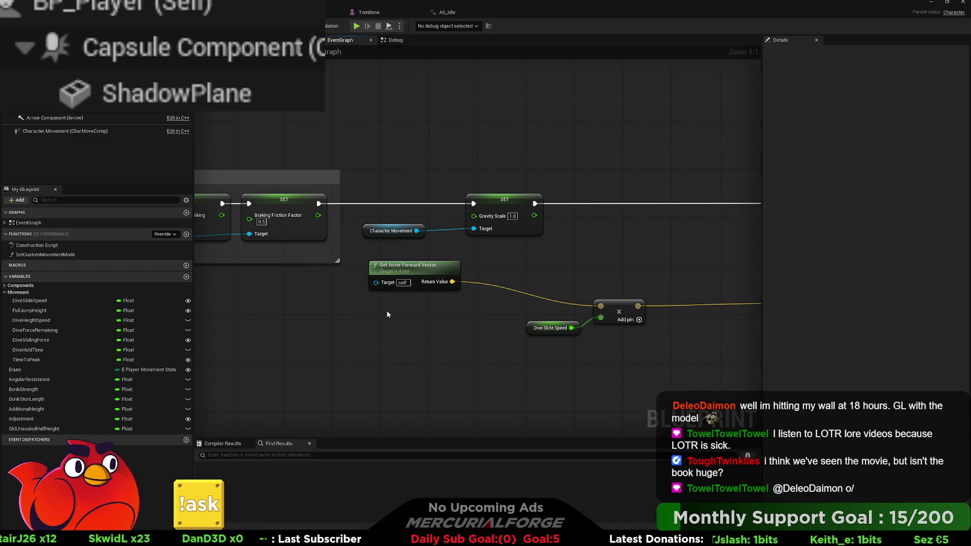
Step: Paste Get Velocity, route it through a reroute into Vector2D Length, and pull out a Greater check
key(ctrl+v)
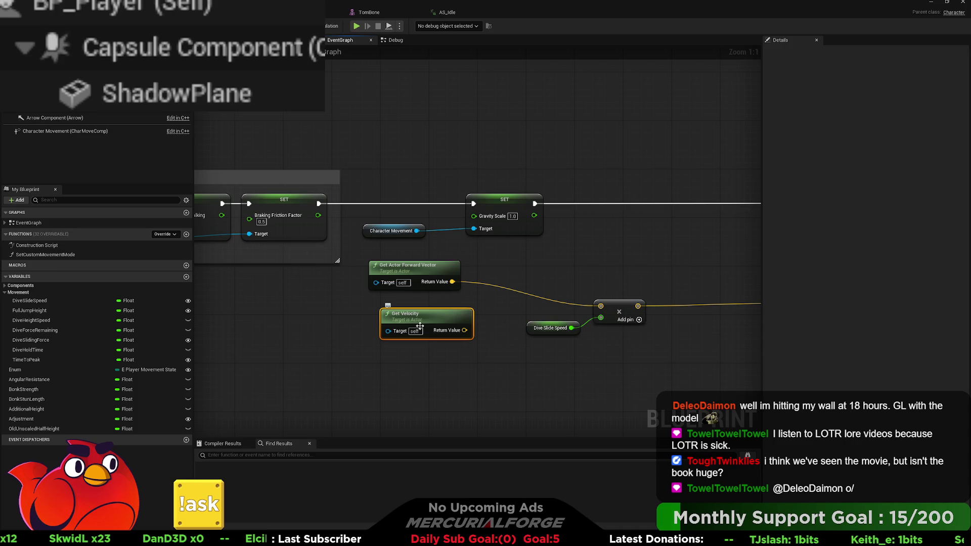
mouse_move(420, 326)
mouse_down()
mouse_move(329, 326)
mouse_move(399, 331)
mouse_up()
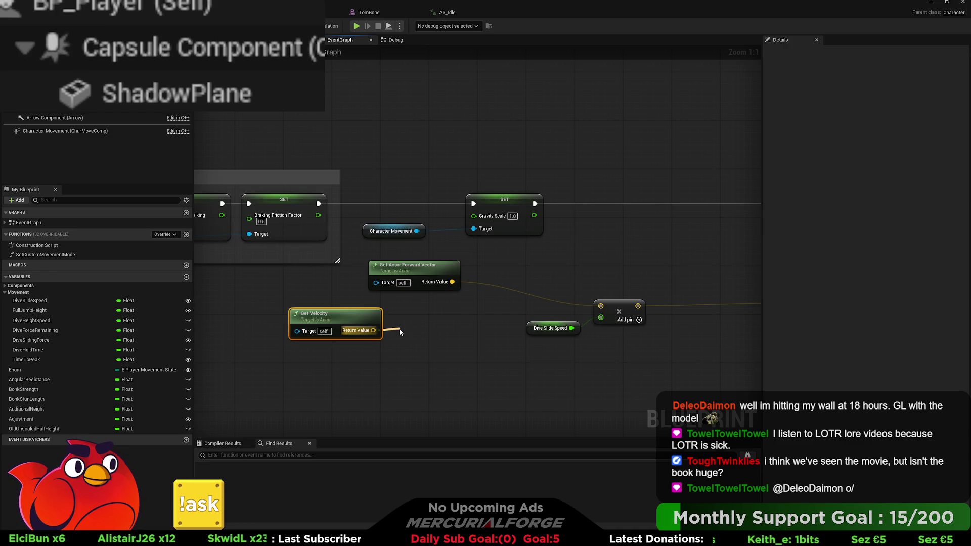
drag(400, 331, 475, 347)
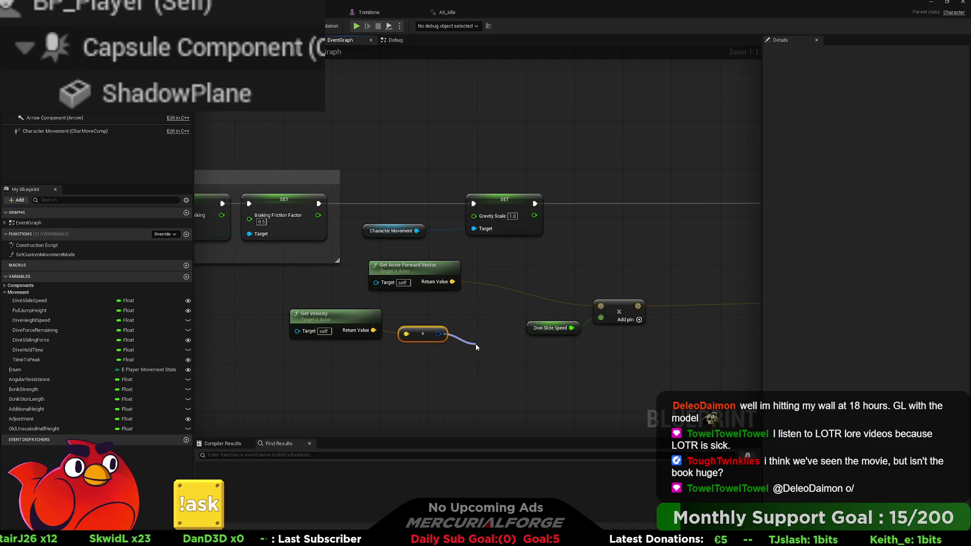
key(Return)
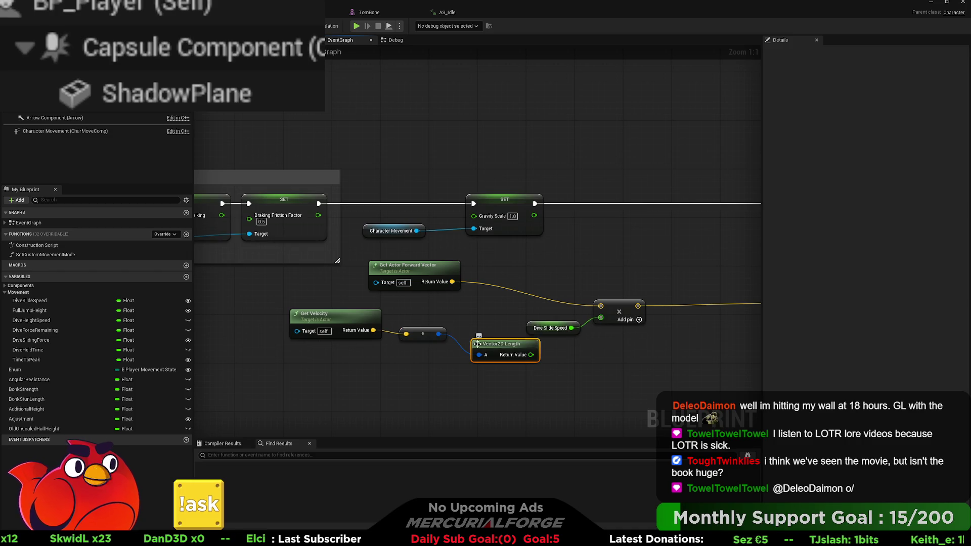
mouse_move(484, 353)
mouse_down()
mouse_move(460, 328)
mouse_move(375, 318)
mouse_up()
mouse_move(453, 325)
mouse_down()
mouse_move(435, 329)
mouse_move(496, 354)
mouse_move(445, 326)
mouse_move(427, 328)
mouse_up()
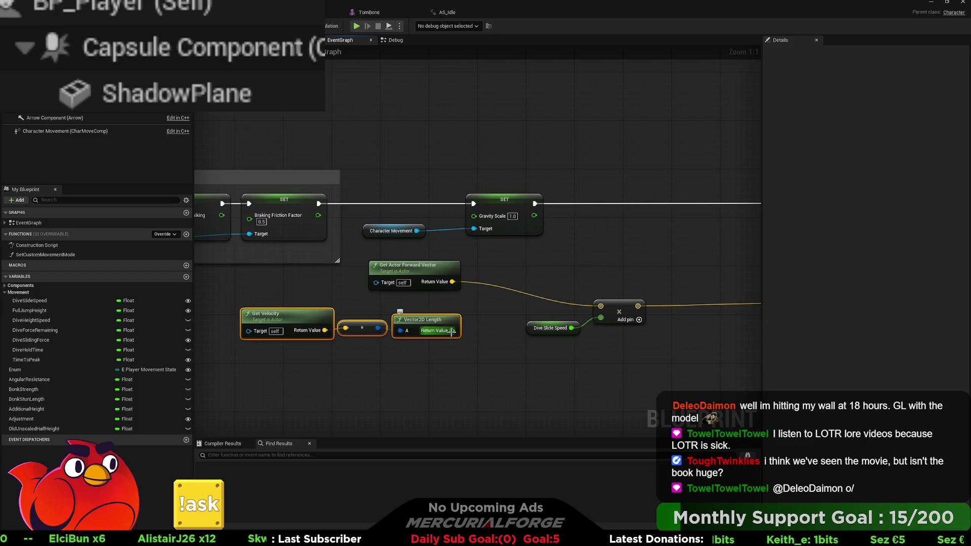
mouse_move(452, 330)
mouse_down()
mouse_move(491, 328)
mouse_move(537, 357)
mouse_up()
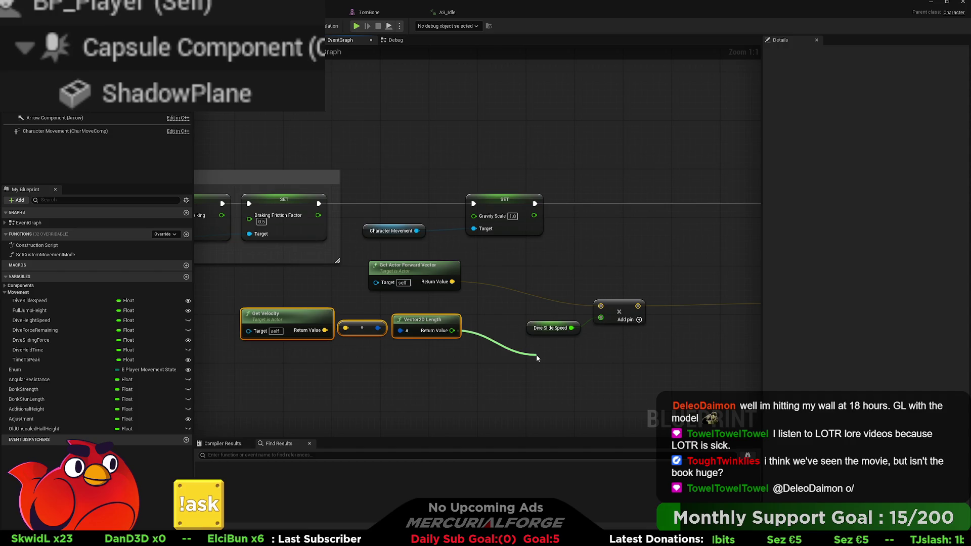
drag(537, 358, 537, 358)
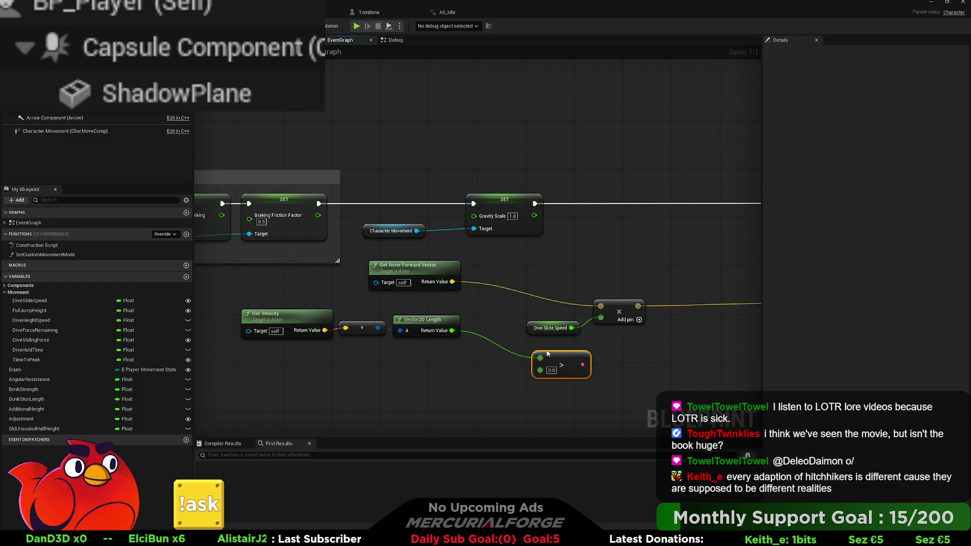
Step: Rearrange the Greater, multiply, Dive Slide Speed, forward vector and speed-check nodes into a tidy layout
drag(572, 363, 511, 327)
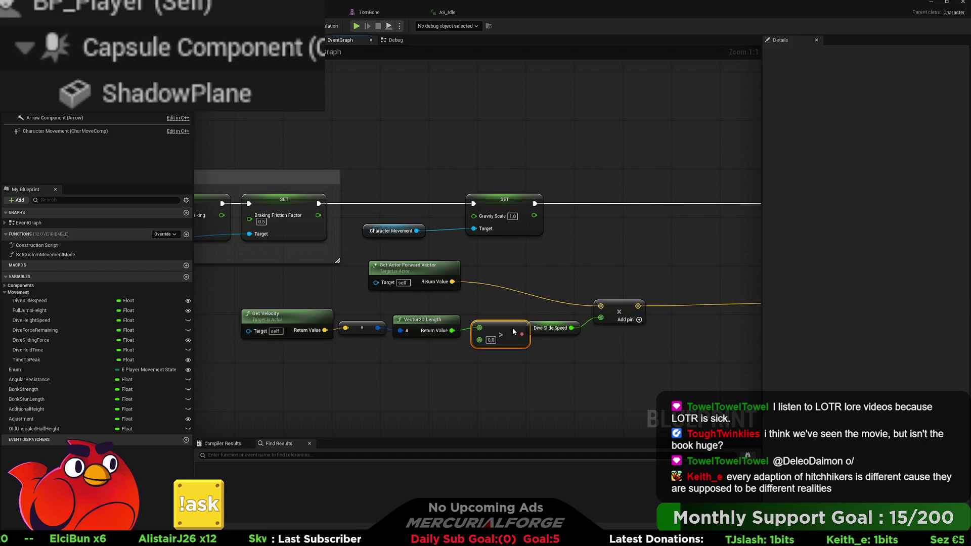
drag(633, 304, 694, 301)
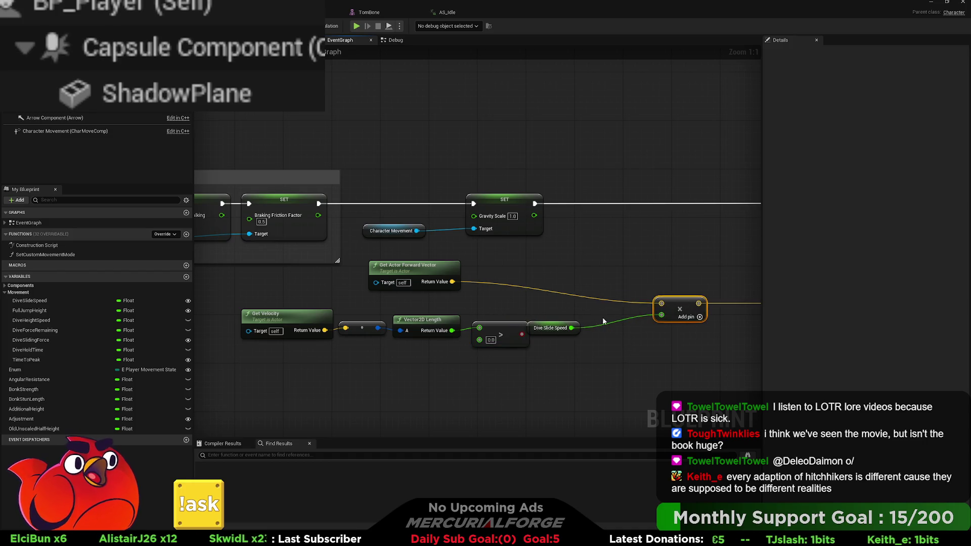
mouse_move(559, 326)
mouse_down()
mouse_move(602, 337)
mouse_move(686, 332)
mouse_up()
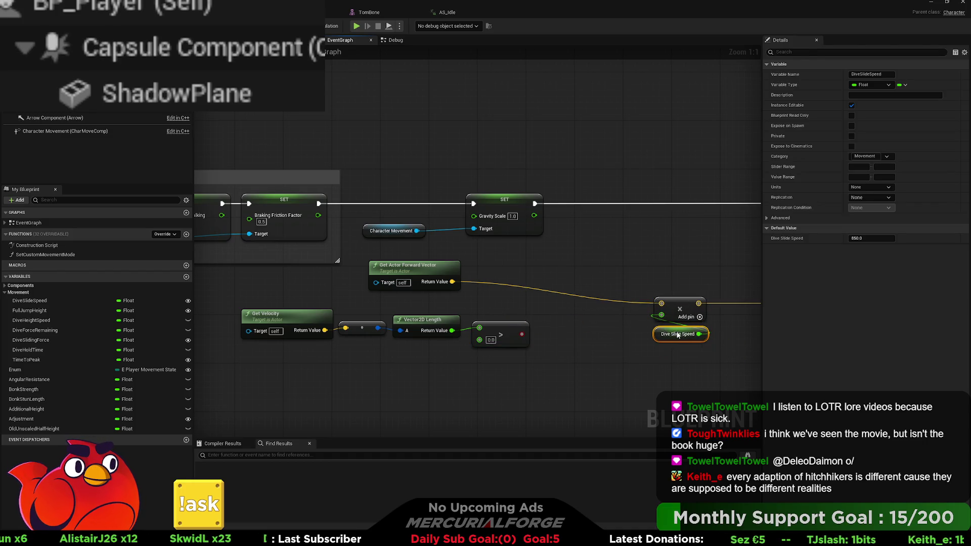
mouse_move(426, 267)
mouse_down()
mouse_move(563, 287)
mouse_move(507, 274)
mouse_move(522, 260)
mouse_move(613, 259)
mouse_up()
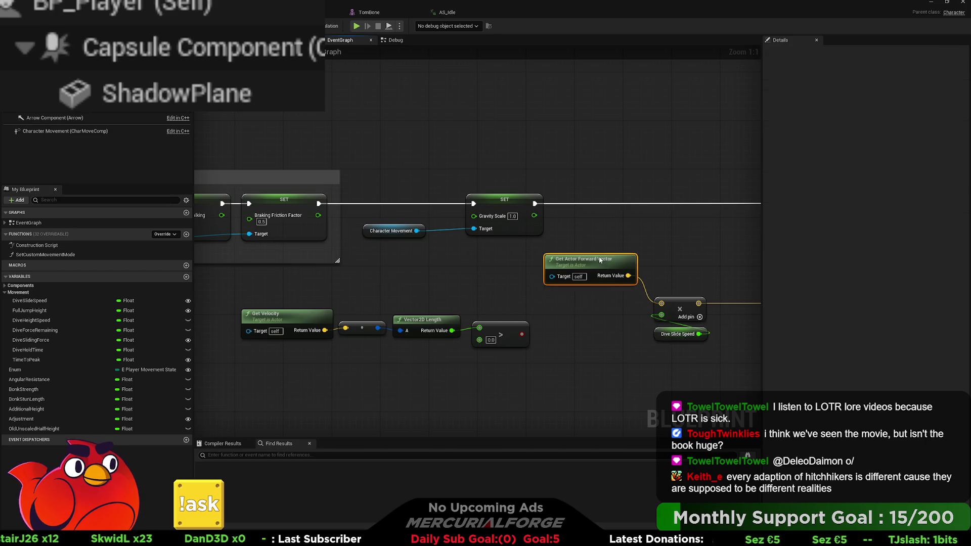
mouse_move(676, 302)
mouse_down()
mouse_move(499, 296)
mouse_move(560, 296)
mouse_up()
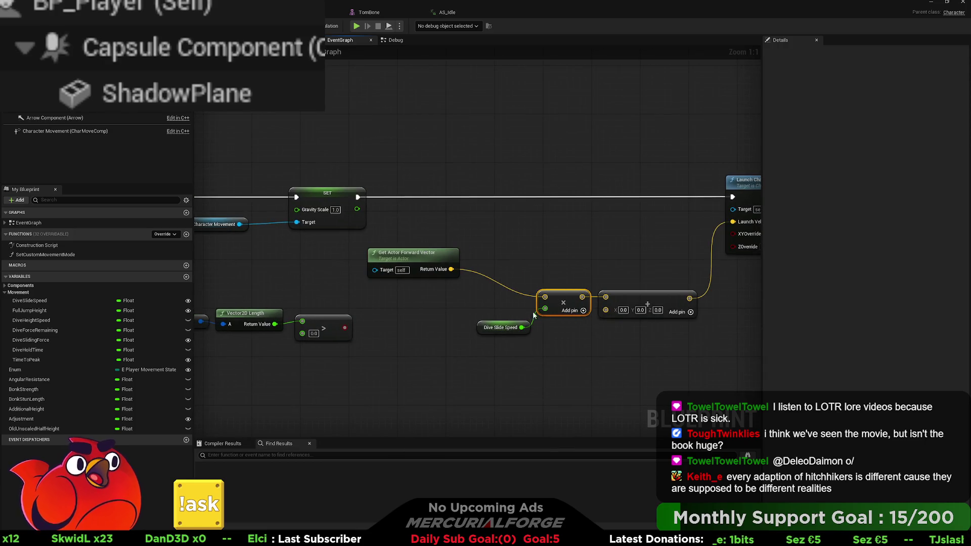
drag(501, 327, 560, 329)
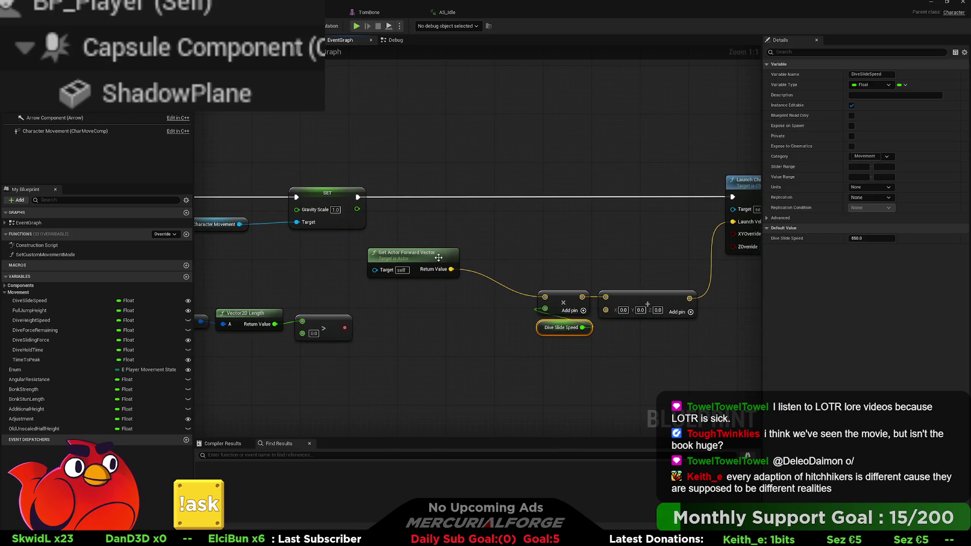
drag(437, 262, 679, 260)
mouse_move(549, 349)
mouse_down()
mouse_move(354, 324)
mouse_move(250, 295)
mouse_up()
drag(479, 345, 452, 341)
mouse_move(480, 309)
mouse_down()
mouse_move(580, 336)
mouse_move(613, 330)
mouse_move(626, 314)
mouse_move(609, 306)
mouse_up()
drag(668, 262, 523, 264)
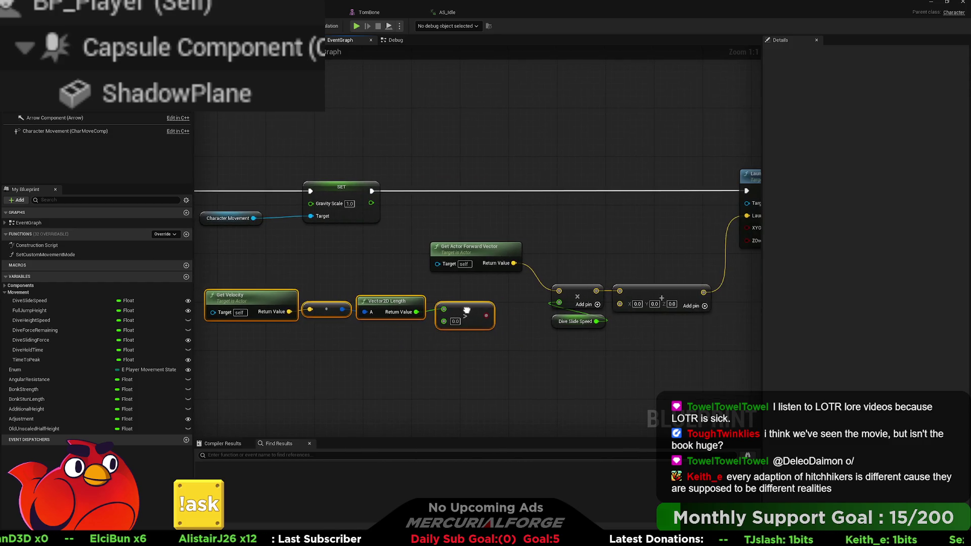
Step: Add a Branch node wired from the Gravity Scale SET node's exec output
click(560, 202)
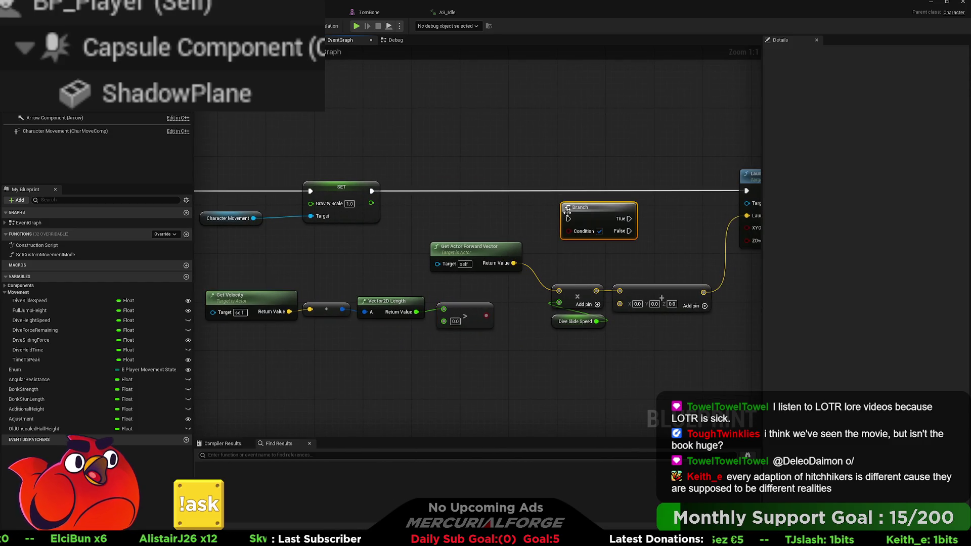
drag(568, 218, 374, 192)
mouse_move(588, 217)
mouse_down()
mouse_move(578, 189)
mouse_move(656, 190)
mouse_up()
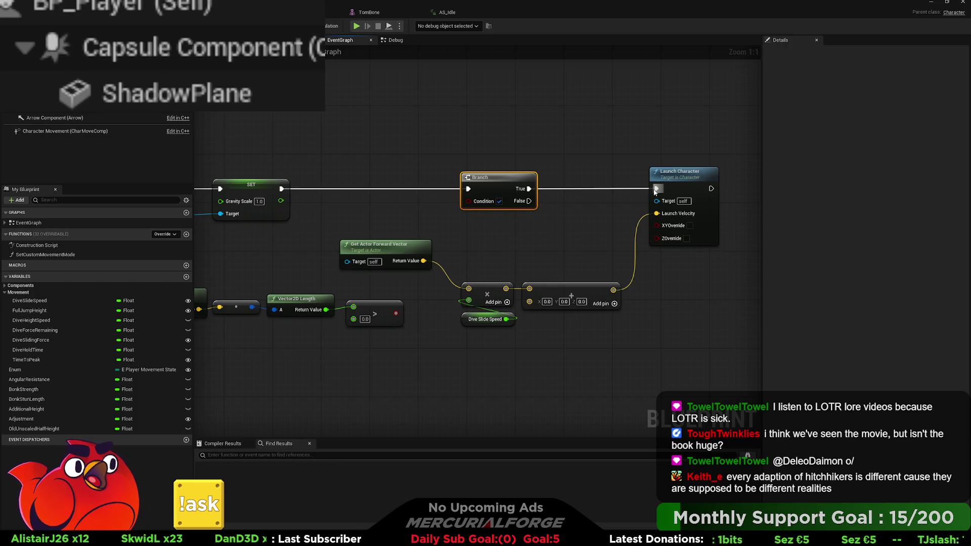
Step: Connect the Greater result to the Branch Condition and move the forward-vector launch nodes lower
click(579, 198)
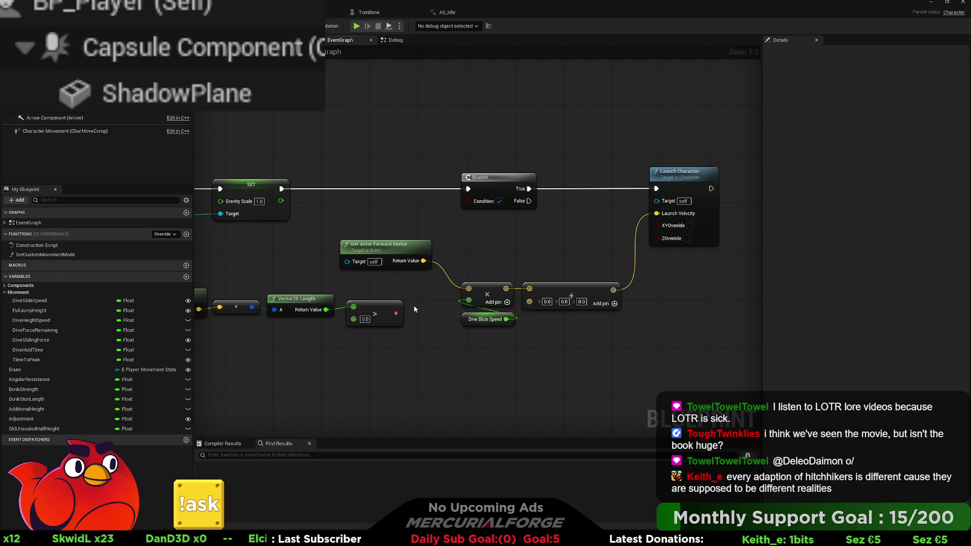
mouse_move(437, 311)
mouse_down()
mouse_move(463, 286)
mouse_move(511, 200)
mouse_up()
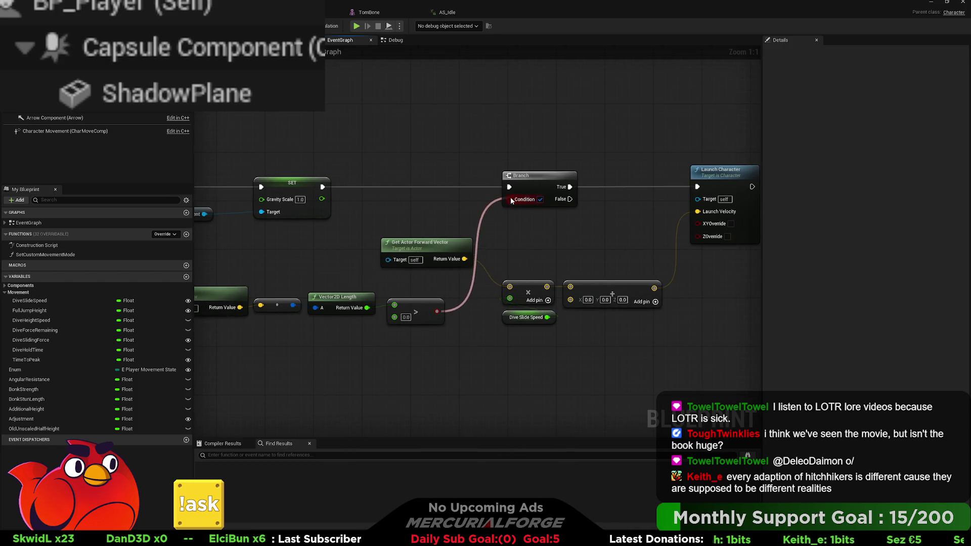
mouse_move(446, 248)
mouse_down()
mouse_move(445, 288)
mouse_move(525, 235)
mouse_move(436, 247)
mouse_move(442, 350)
mouse_move(452, 350)
mouse_up()
mouse_move(575, 345)
mouse_down()
mouse_move(506, 304)
mouse_move(547, 336)
mouse_move(529, 364)
mouse_up()
mouse_move(611, 337)
mouse_down()
mouse_move(593, 319)
mouse_move(450, 354)
mouse_up()
drag(511, 349, 511, 351)
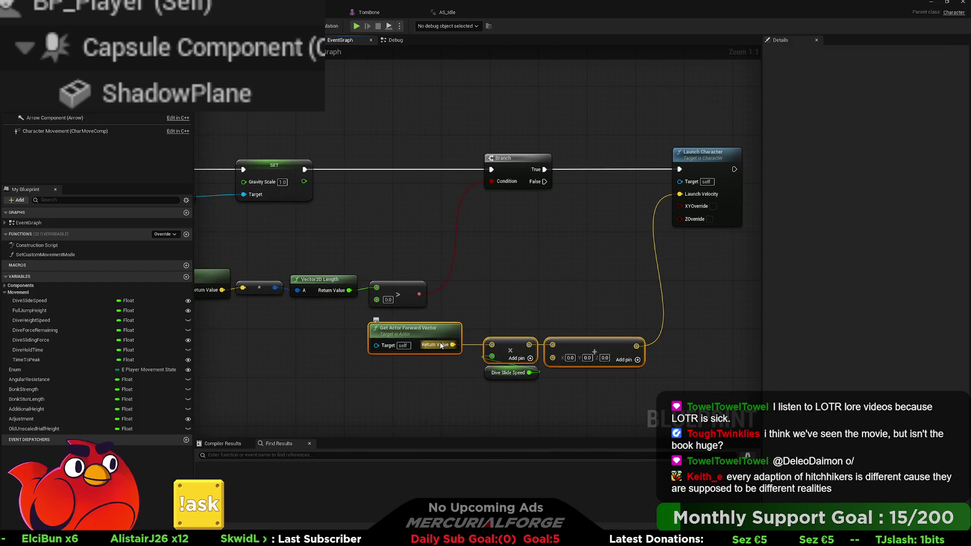
Step: Select the Get Velocity, Vector2D Length and Greater nodes, then add a new blueprint variable
click(560, 380)
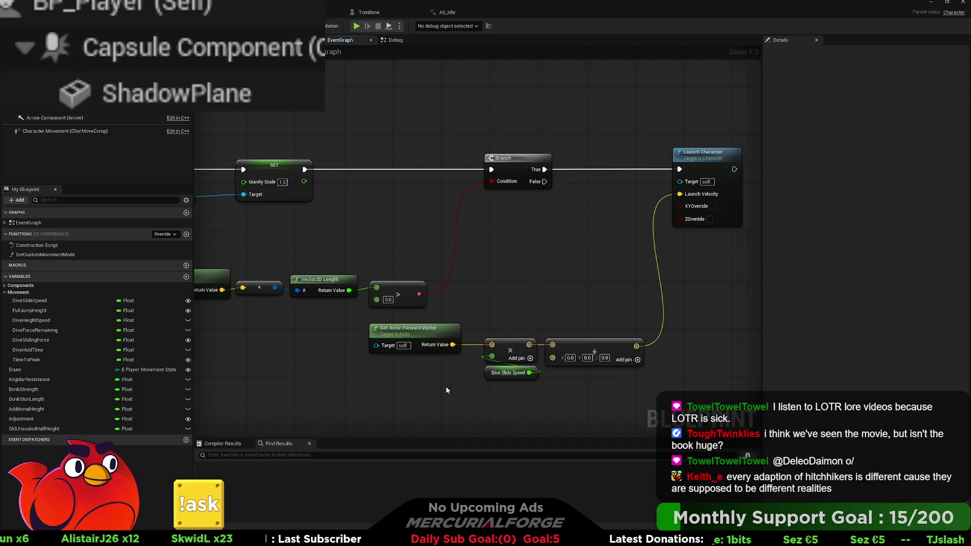
mouse_move(445, 386)
mouse_down()
mouse_move(334, 326)
mouse_move(484, 385)
mouse_up()
mouse_move(453, 308)
mouse_down()
mouse_move(248, 284)
mouse_move(252, 250)
mouse_up()
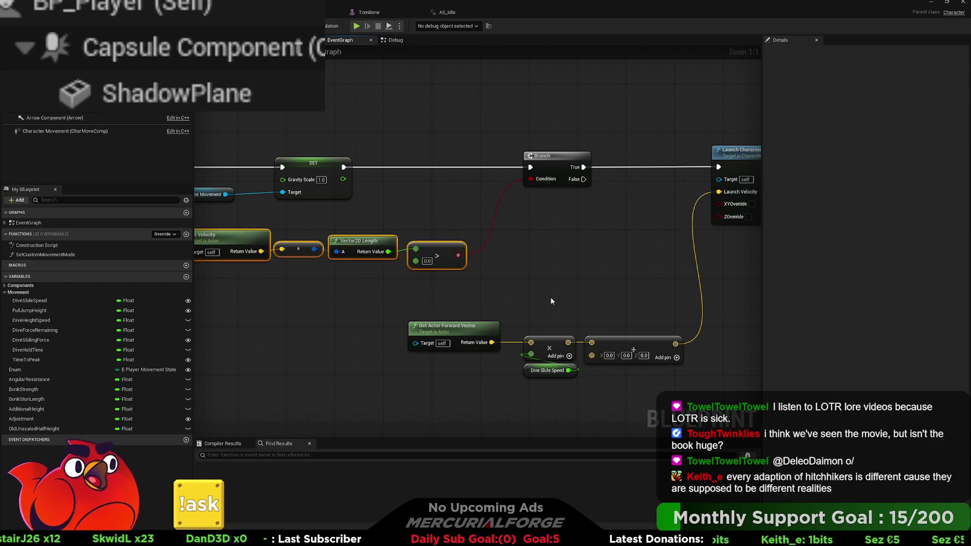
mouse_move(551, 301)
mouse_down()
mouse_move(457, 307)
mouse_move(625, 299)
mouse_up()
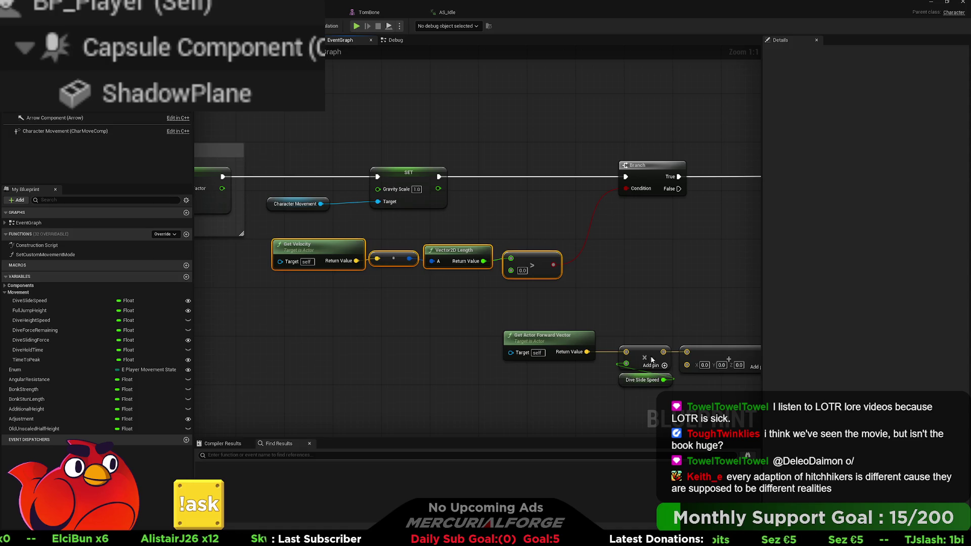
click(186, 276)
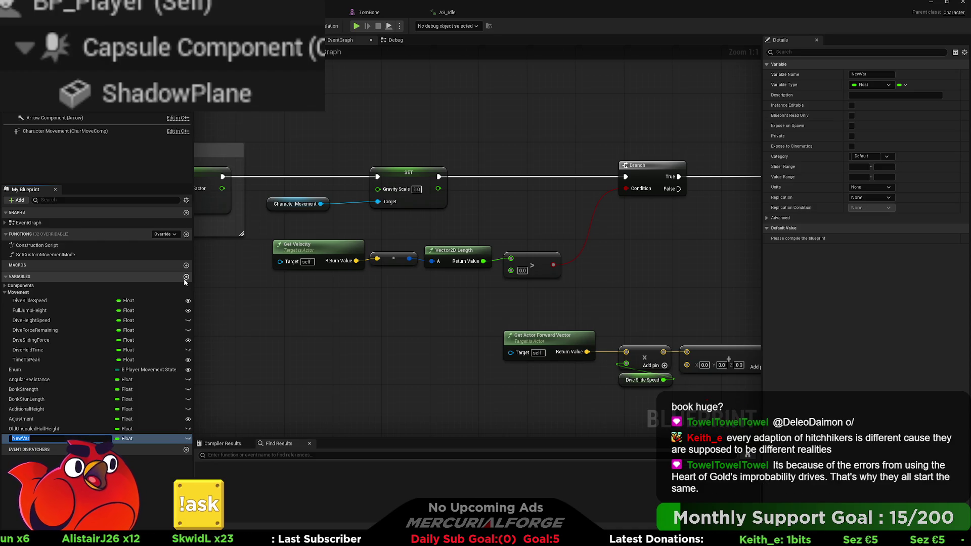
Step: Name the new float variable MaxDiveBoostSpeed
text(MaxD)
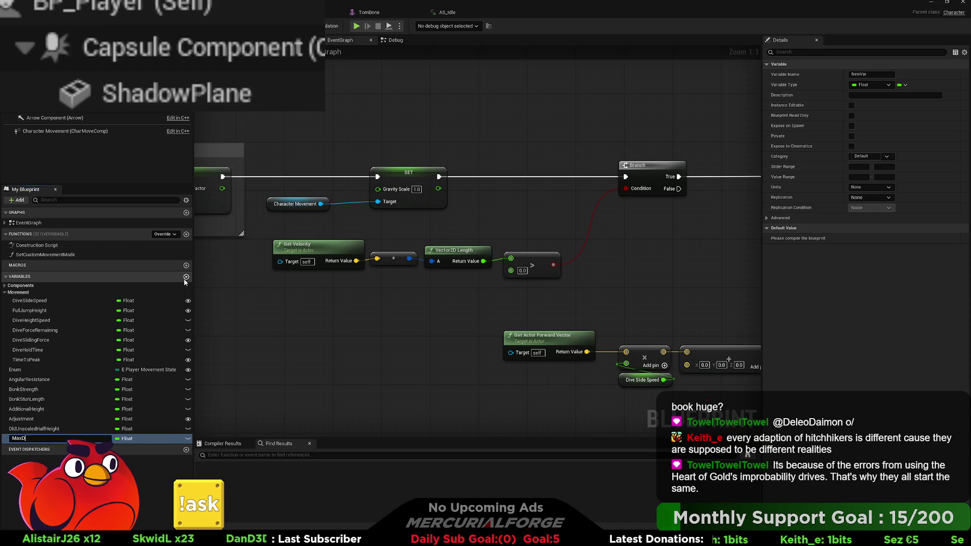
text(iveSpeed)
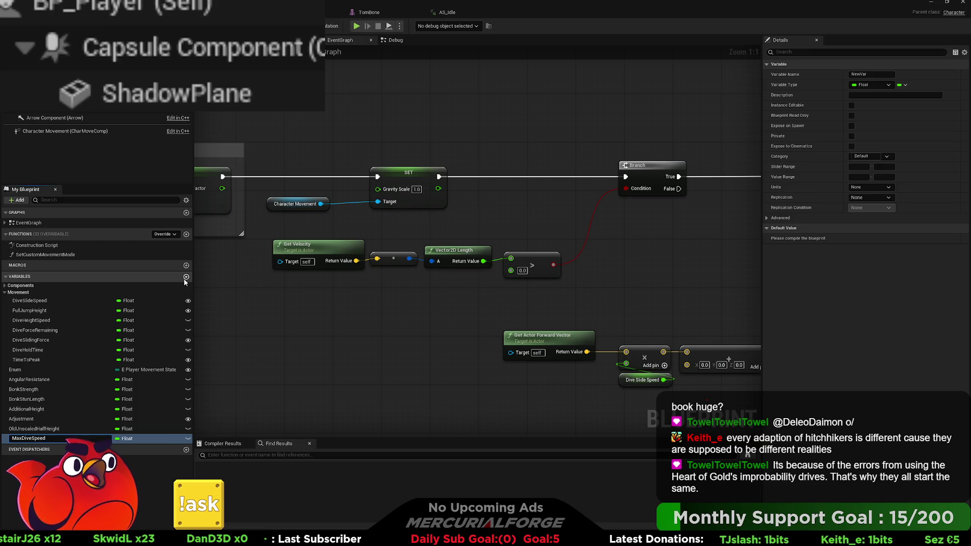
key(Left)
key(Left)
key(Left)
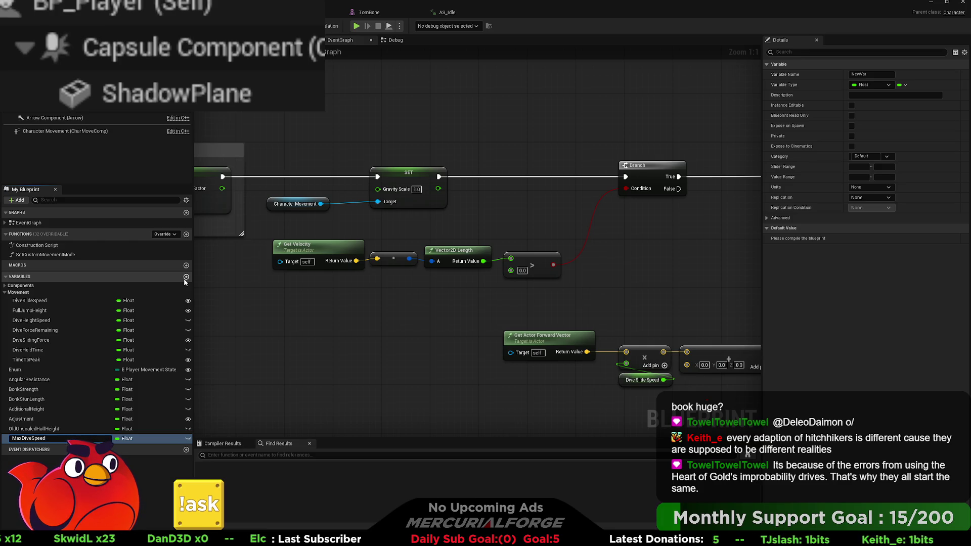
text(Boost)
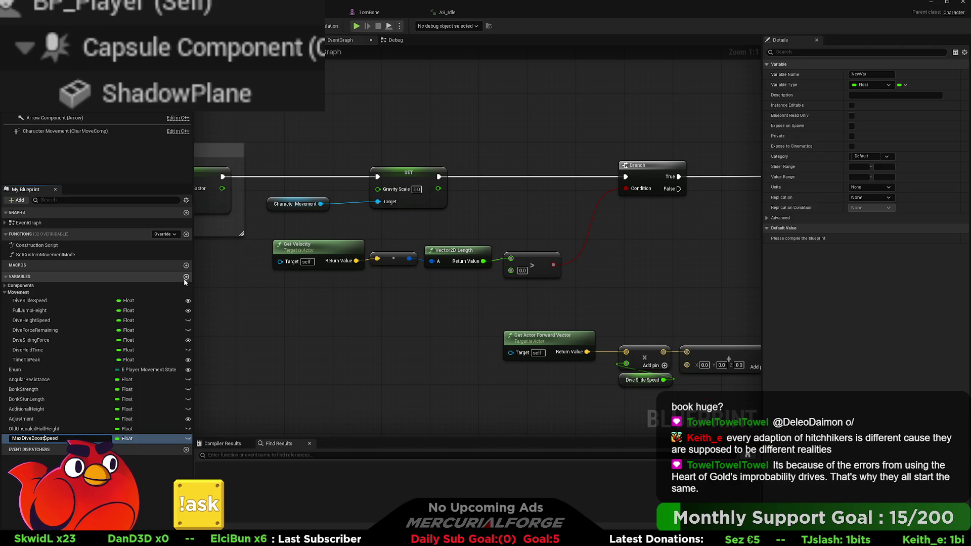
key(Return)
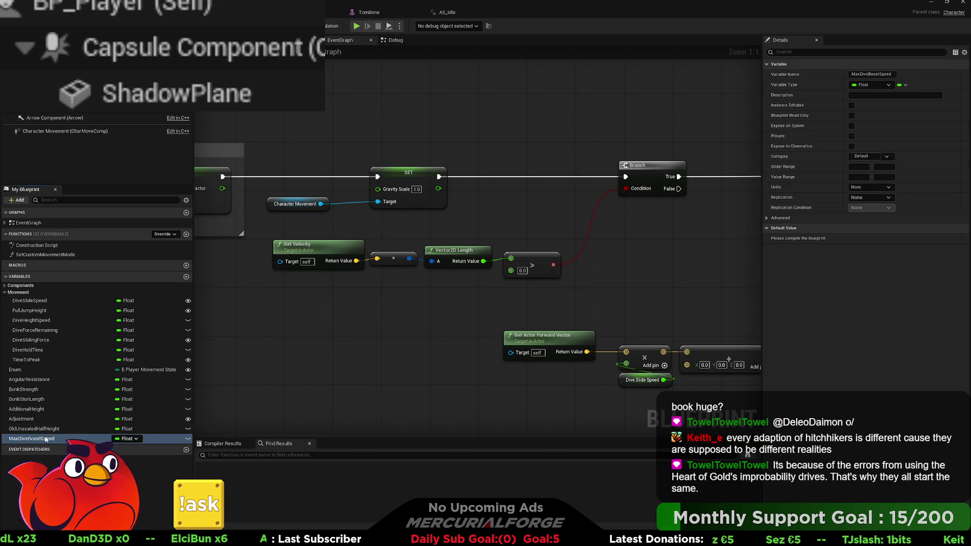
Step: Place a Max Dive Boost Speed getter and wire it into the Greater node's second input
click(440, 302)
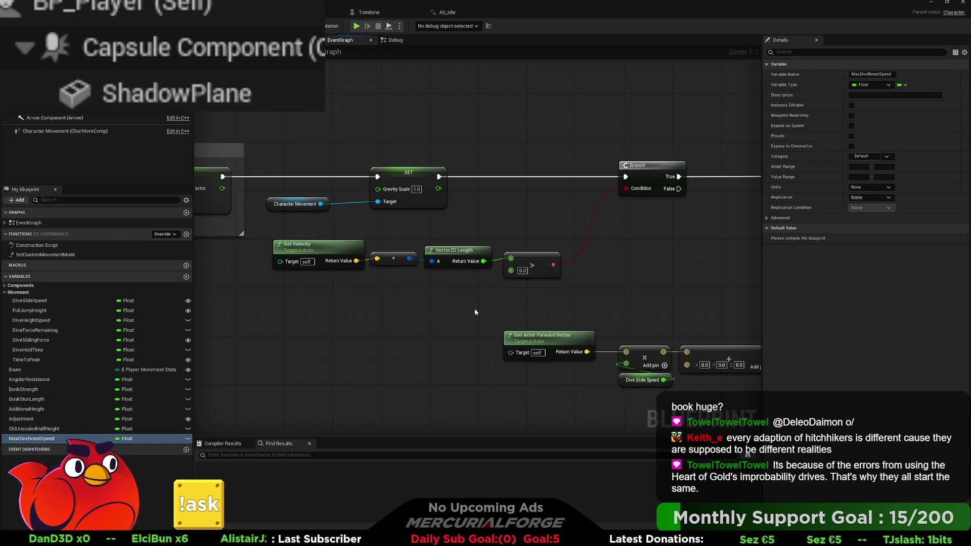
drag(475, 320, 469, 306)
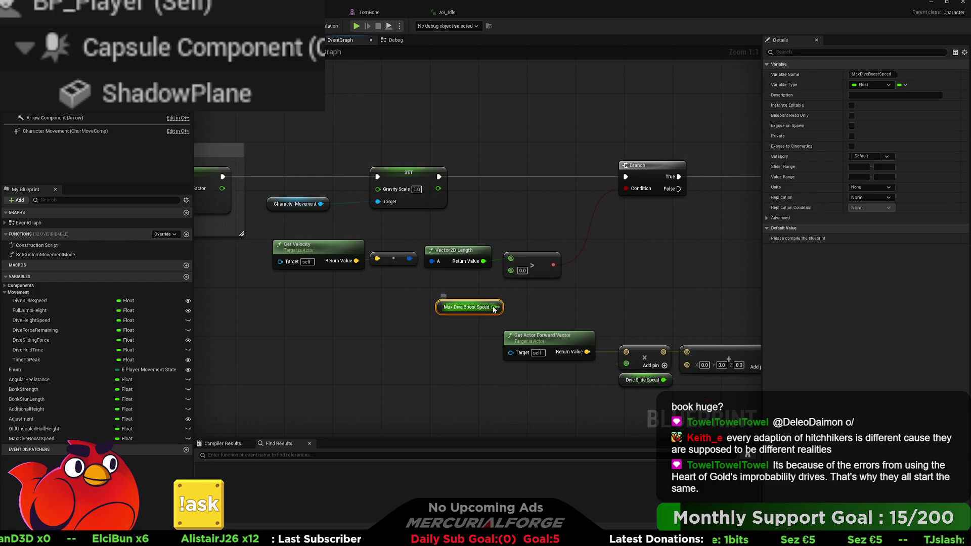
mouse_move(510, 269)
mouse_down()
mouse_move(491, 302)
mouse_move(480, 277)
mouse_up()
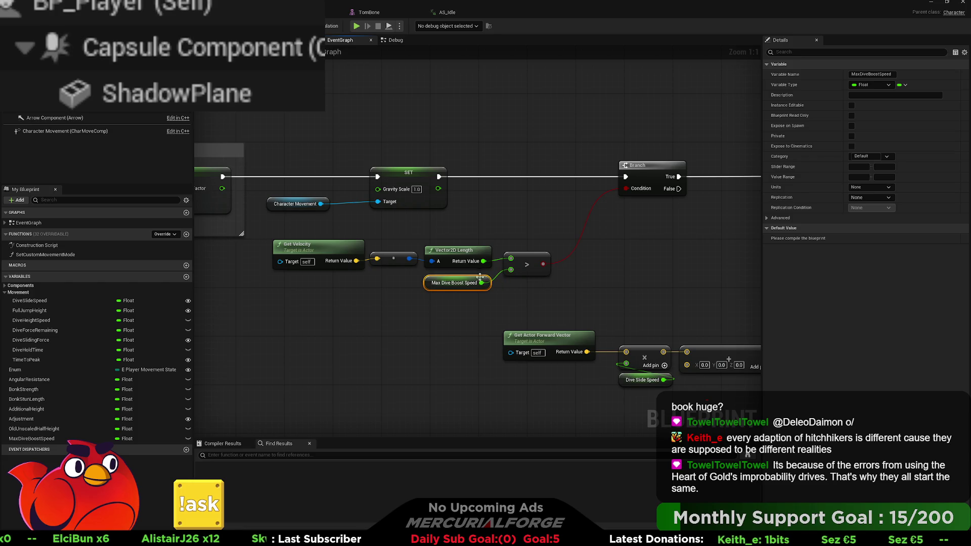
click(535, 263)
click(515, 302)
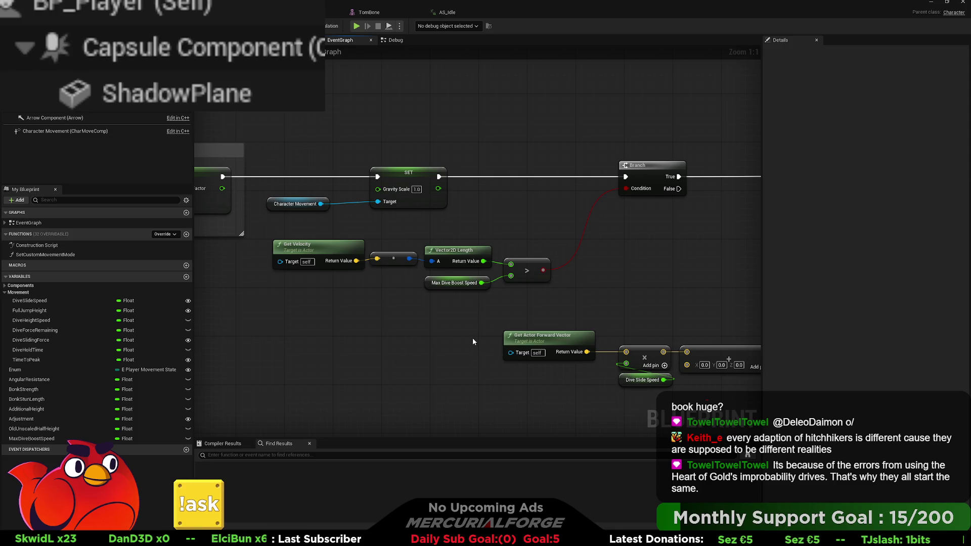
Step: Move the Branch further right and shift the speed-check nodes up and right
mouse_move(472, 343)
mouse_down()
mouse_move(423, 330)
mouse_move(452, 339)
mouse_up()
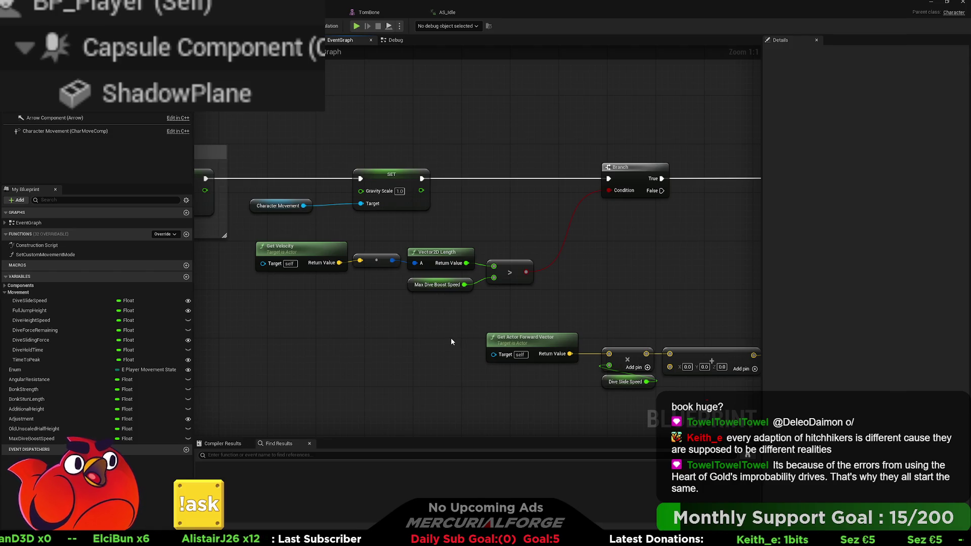
drag(457, 319, 427, 342)
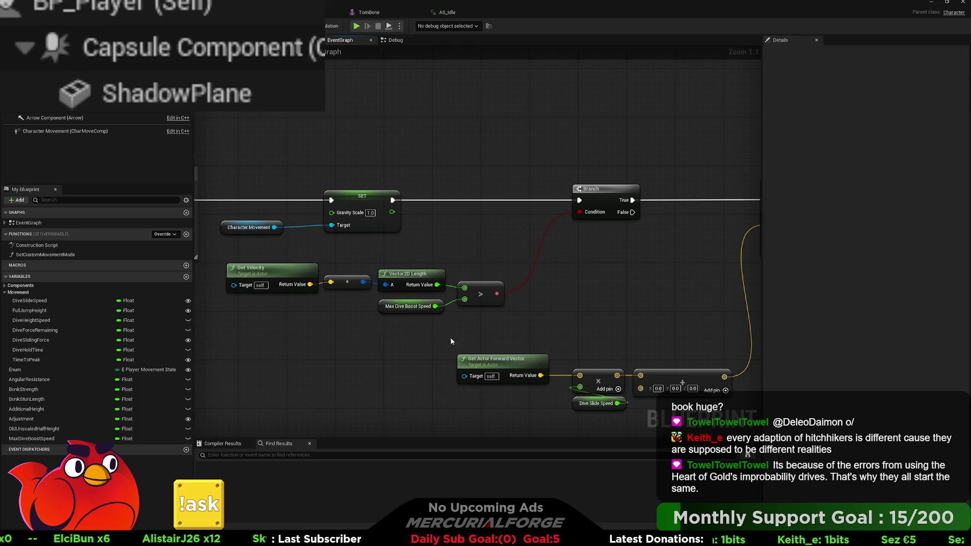
mouse_move(523, 331)
mouse_down()
mouse_move(299, 276)
mouse_move(292, 287)
mouse_move(218, 288)
mouse_up()
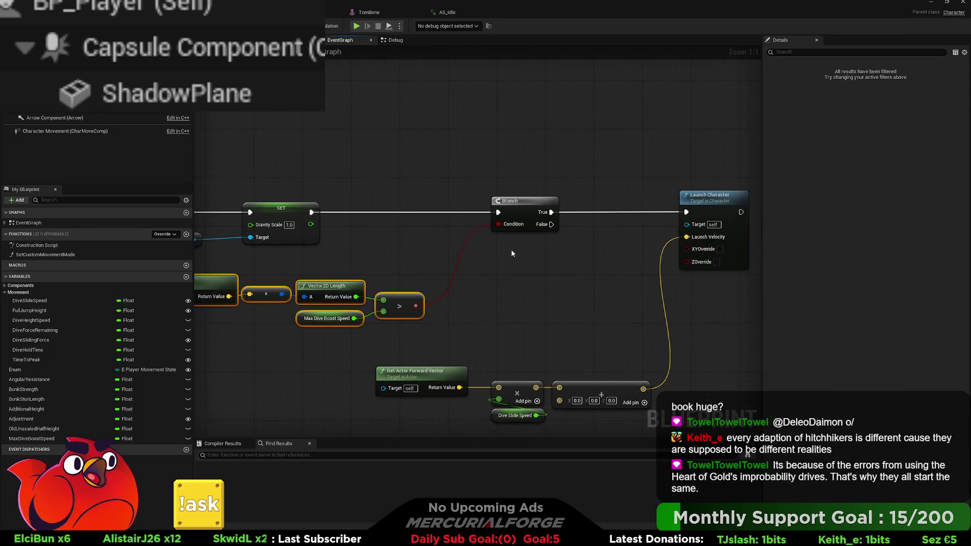
drag(533, 203, 729, 204)
mouse_move(556, 332)
mouse_down()
mouse_move(324, 309)
mouse_move(303, 283)
mouse_up()
mouse_move(288, 293)
mouse_down()
mouse_move(425, 268)
mouse_move(406, 280)
mouse_up()
Step: Move the Gravity Scale SET and Character Movement nodes to the left
drag(286, 243, 359, 248)
click(374, 246)
drag(464, 224, 321, 230)
mouse_move(632, 334)
mouse_down()
mouse_move(457, 289)
mouse_move(423, 233)
mouse_up()
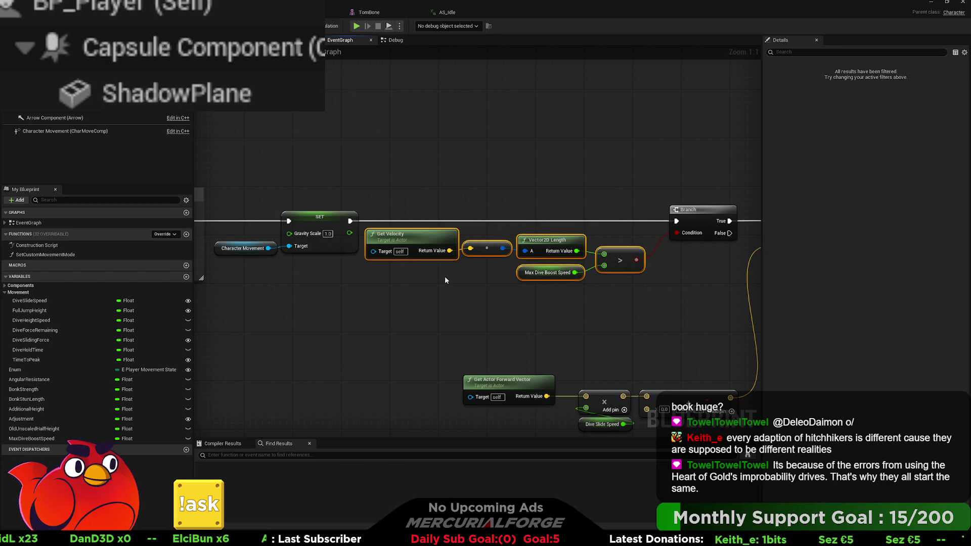
drag(444, 276, 320, 250)
drag(573, 382, 565, 357)
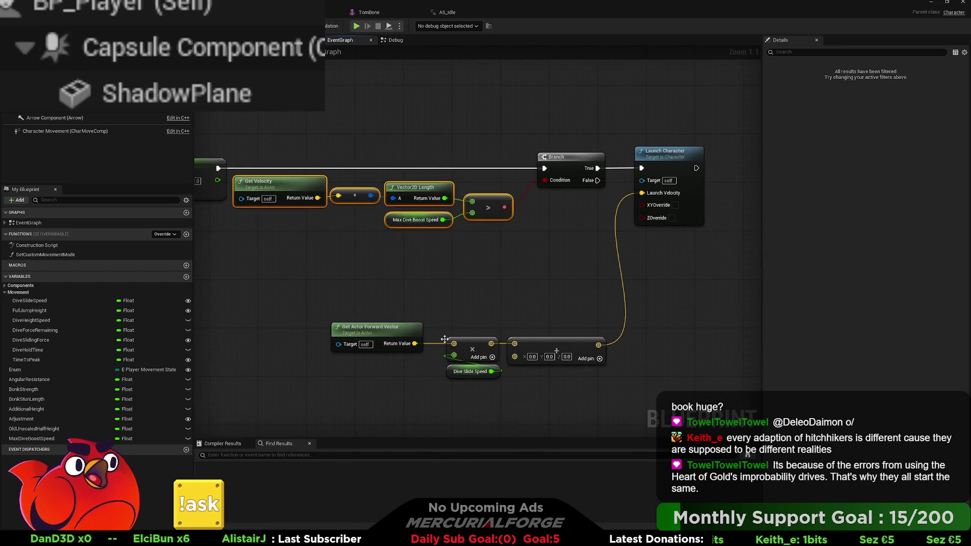
Step: Move Launch Character further right and the four forward-vector math nodes up and right
click(403, 336)
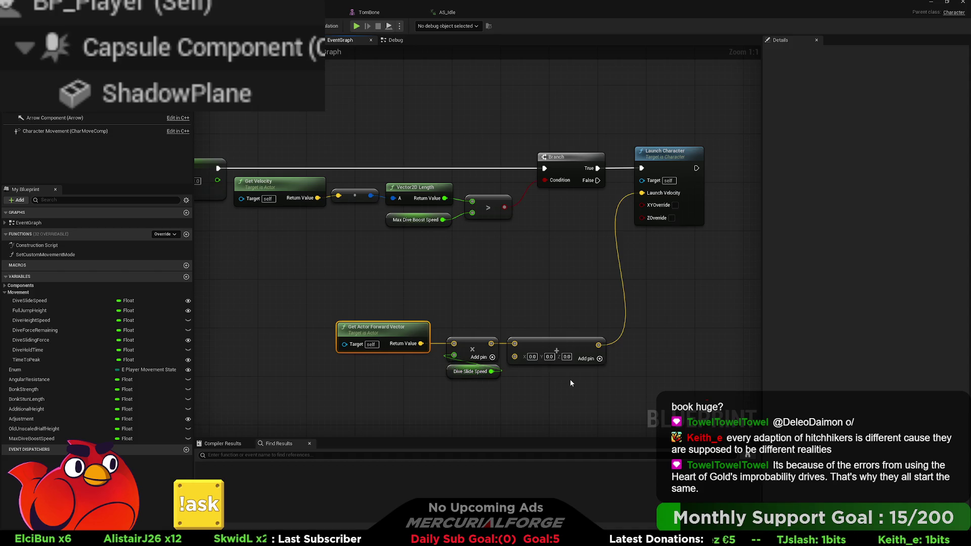
drag(569, 380, 463, 383)
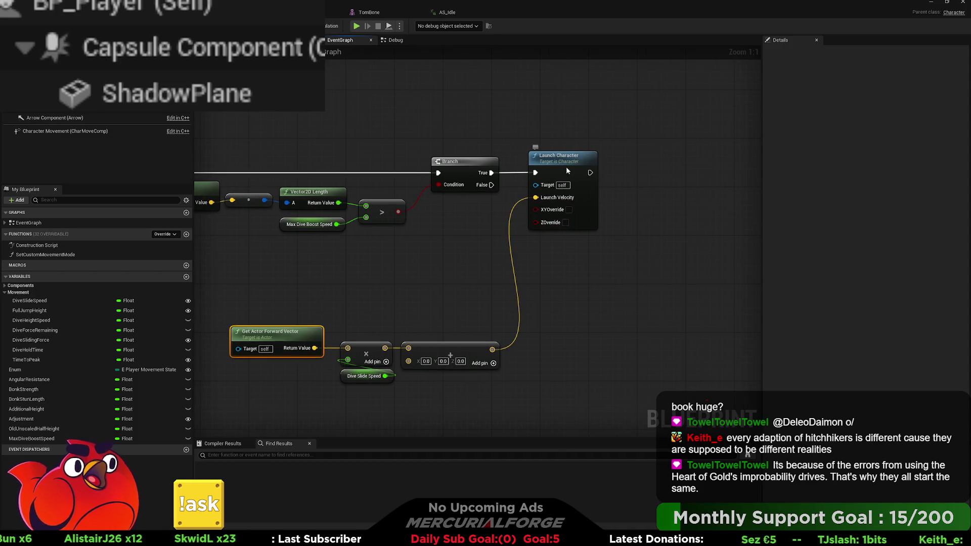
drag(566, 166, 678, 168)
drag(571, 278, 227, 392)
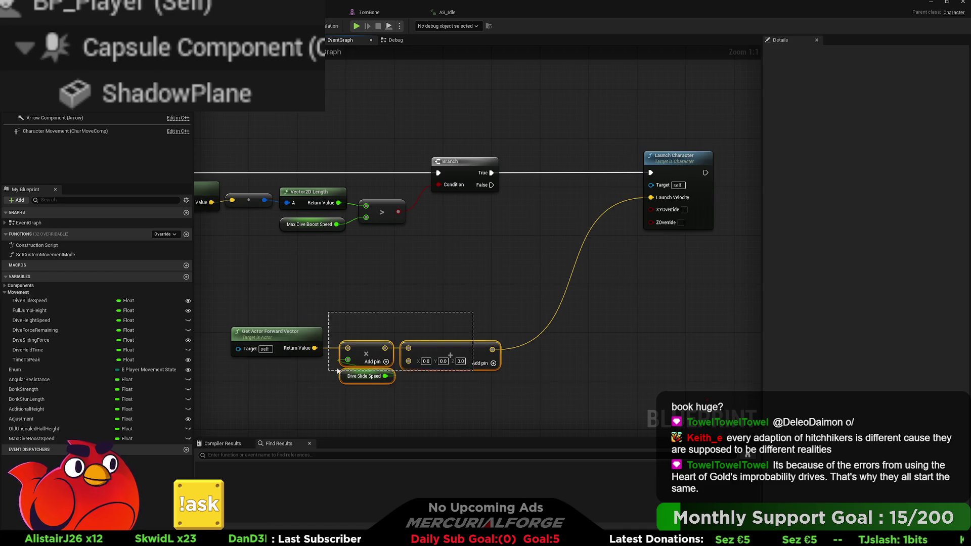
mouse_move(430, 347)
mouse_down()
mouse_move(508, 317)
mouse_move(478, 293)
mouse_move(499, 308)
mouse_move(468, 268)
mouse_move(561, 273)
mouse_move(479, 301)
mouse_up()
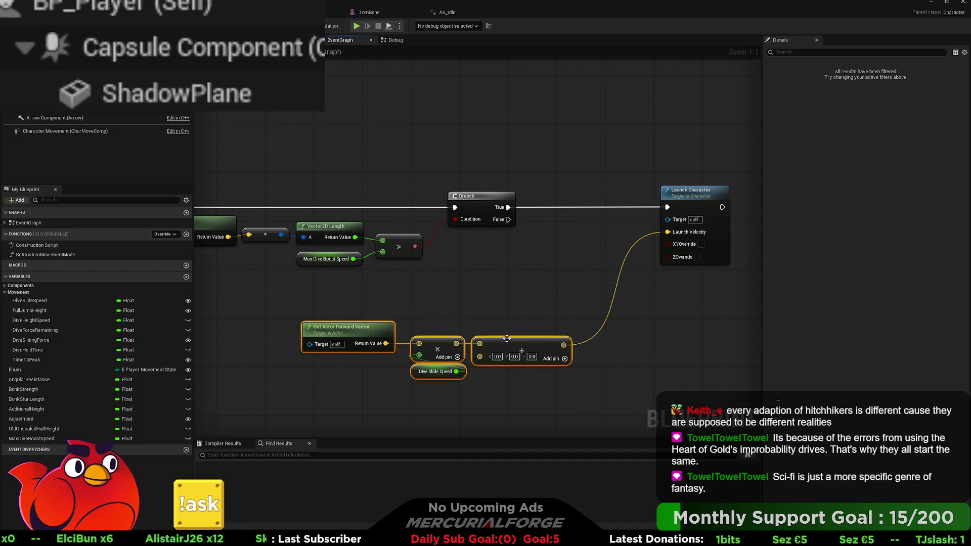
Step: Straighten the wires from Get Velocity through the Greater node with Q
mouse_move(453, 309)
mouse_down()
mouse_move(567, 311)
mouse_move(540, 309)
mouse_up()
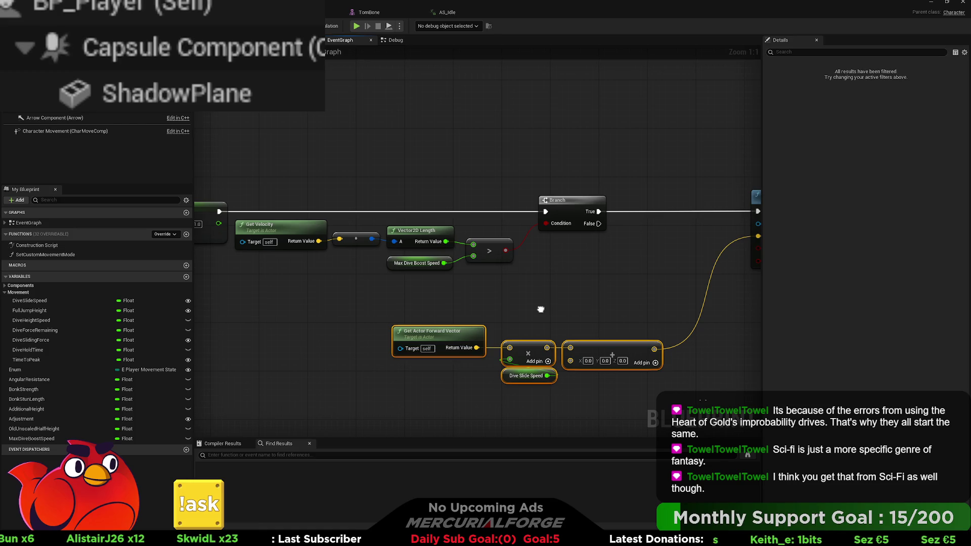
mouse_move(540, 309)
mouse_down()
mouse_move(644, 308)
mouse_move(620, 315)
mouse_up()
drag(582, 233, 399, 248)
key(q)
Step: Raise the Max Dive Boost Speed getter into line with the comparison
click(532, 281)
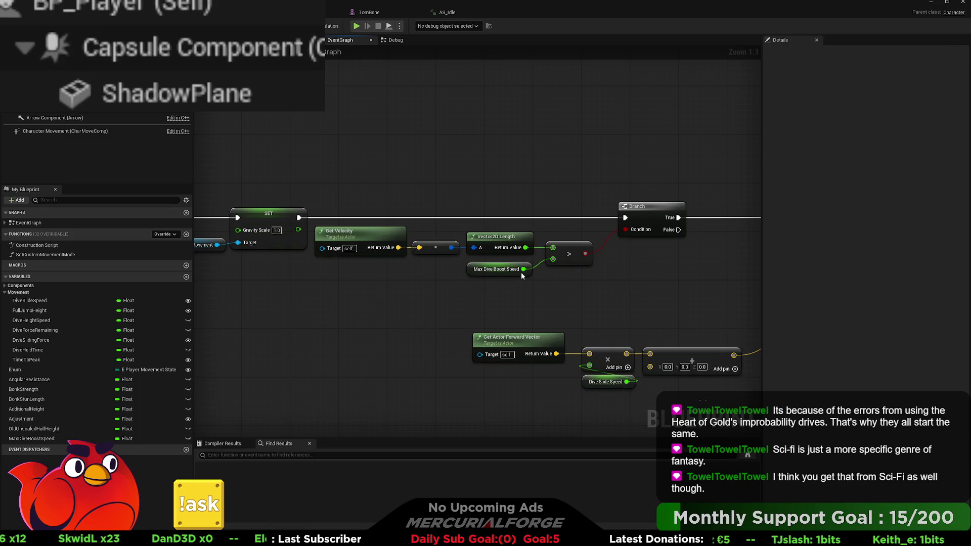
drag(521, 270, 524, 264)
click(532, 288)
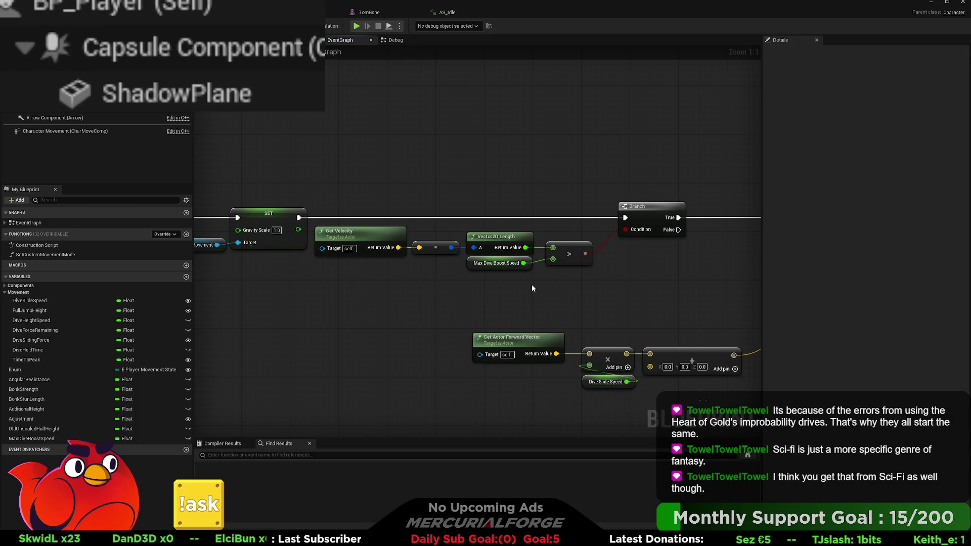
click(524, 266)
drag(538, 285, 506, 291)
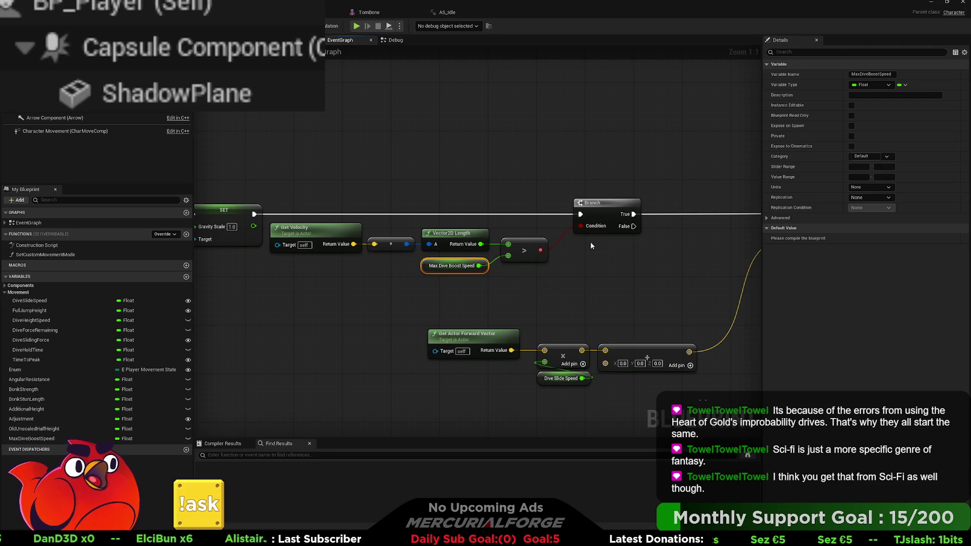
Step: Move the Branch node left toward the speed check and select the forward-vector math nodes
click(603, 207)
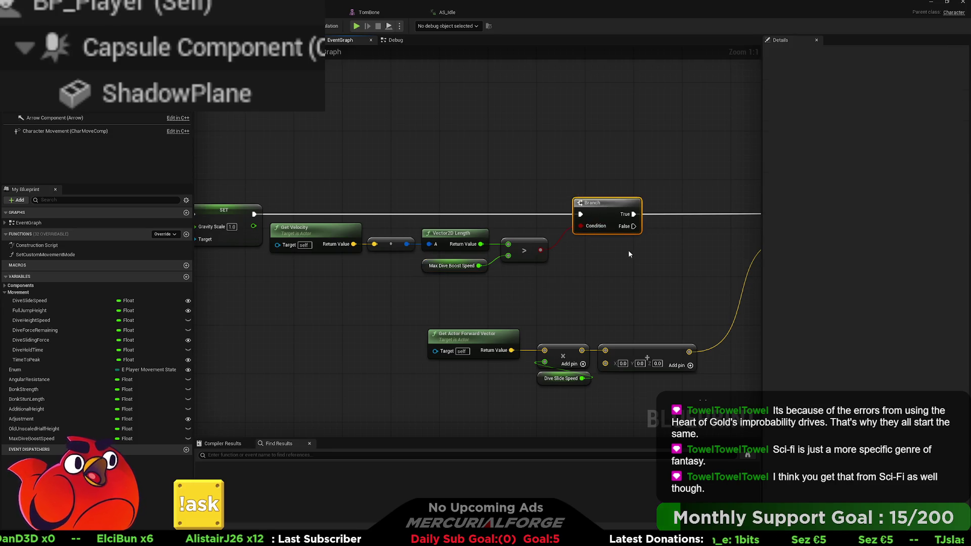
drag(603, 207, 585, 208)
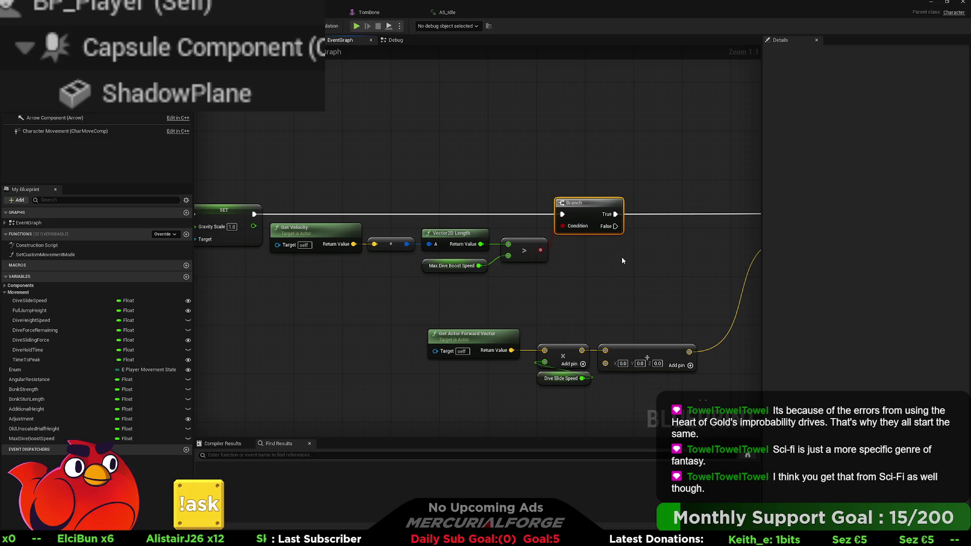
mouse_move(609, 262)
mouse_down()
mouse_move(389, 275)
mouse_move(584, 262)
mouse_up()
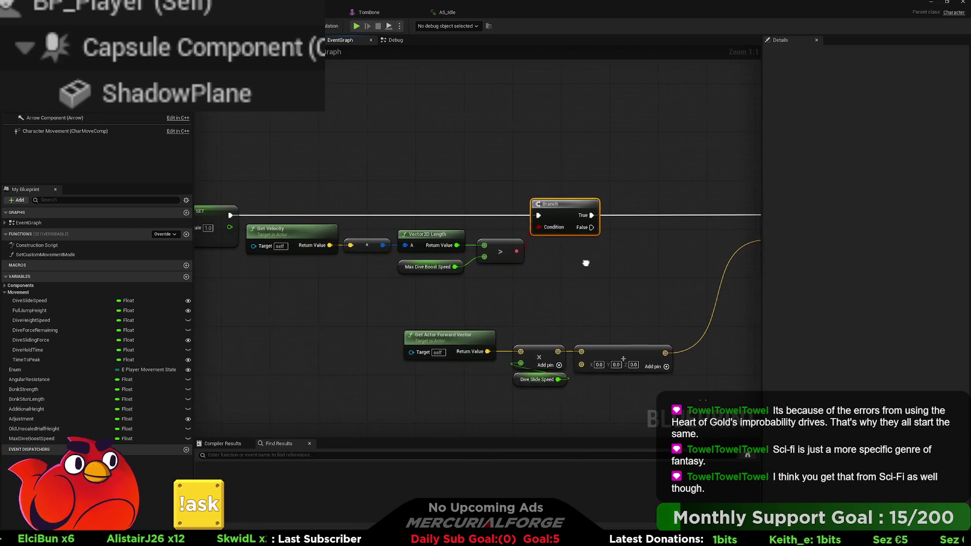
mouse_move(621, 395)
mouse_down()
mouse_move(470, 360)
mouse_move(491, 337)
mouse_move(485, 328)
mouse_up()
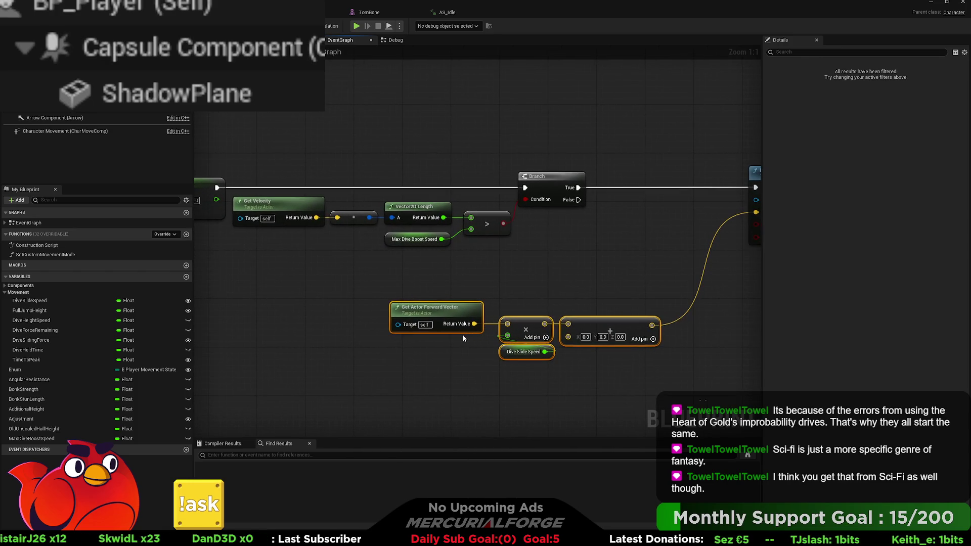
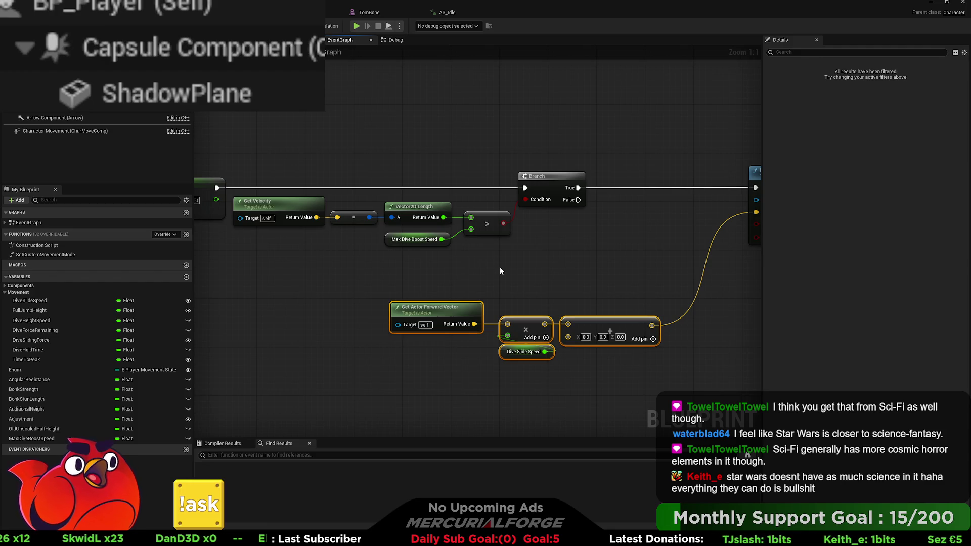
Step: Delete the old greater-than comparison and Branch nodes near Launch Character
drag(500, 271, 467, 267)
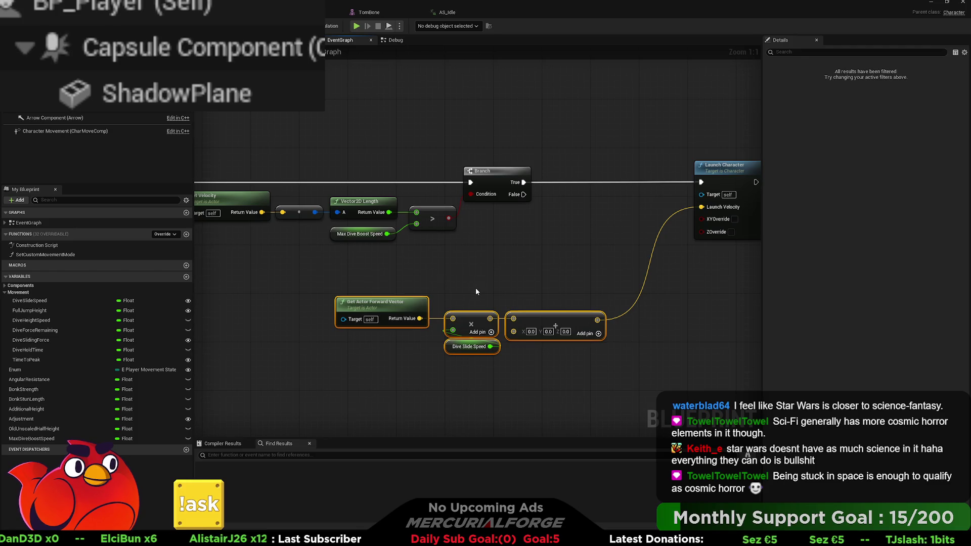
mouse_move(475, 292)
mouse_down()
mouse_move(442, 293)
mouse_move(574, 302)
mouse_up()
mouse_move(315, 175)
mouse_down()
mouse_move(364, 225)
mouse_move(498, 230)
mouse_move(482, 224)
mouse_up()
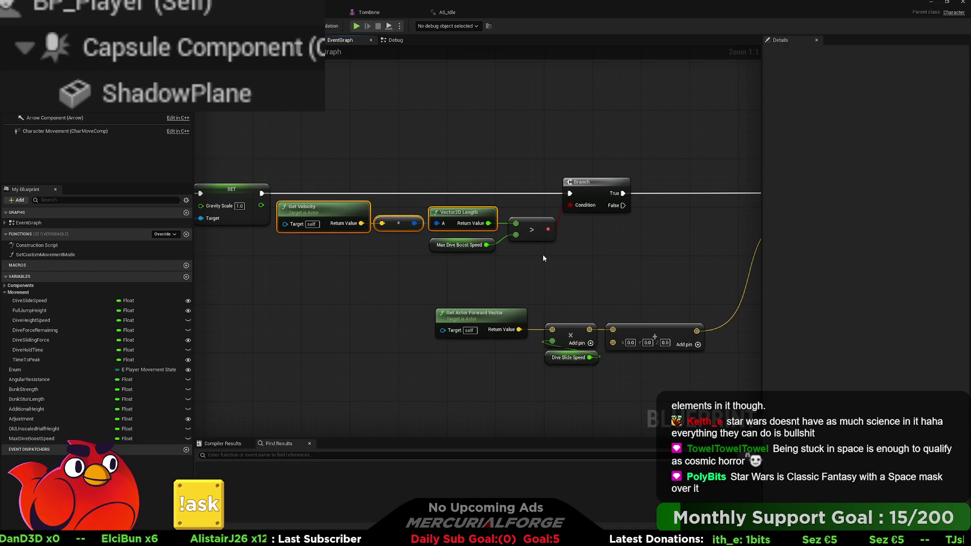
mouse_move(542, 258)
mouse_down()
mouse_move(462, 263)
mouse_move(550, 180)
mouse_move(508, 184)
mouse_up()
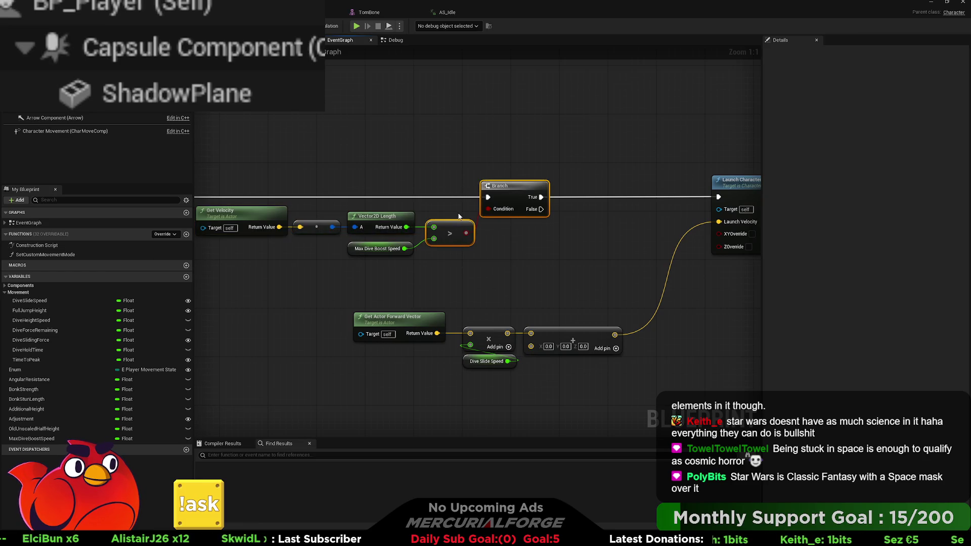
key(Delete)
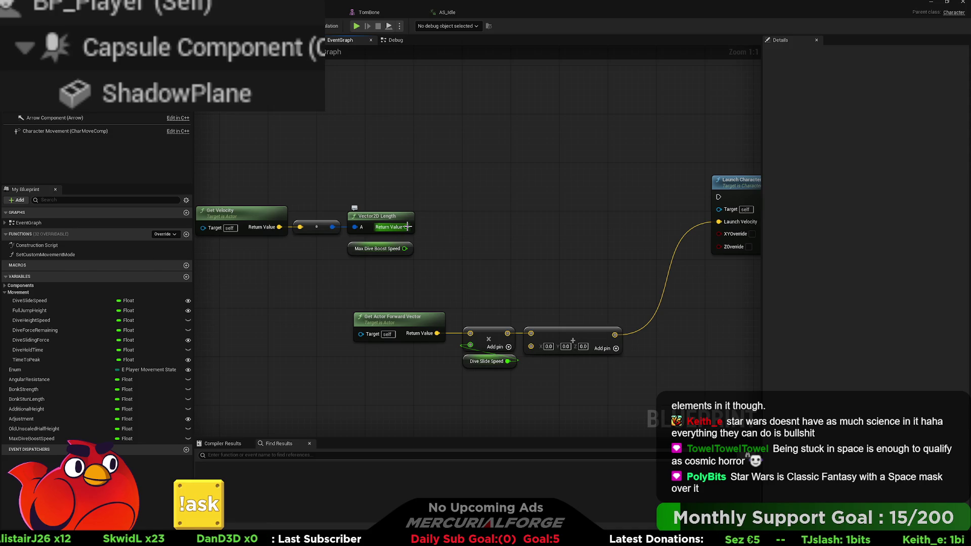
Step: Add a Subtract node taking the Vector2D Length result minus Max Dive Boost Speed
drag(407, 227, 457, 231)
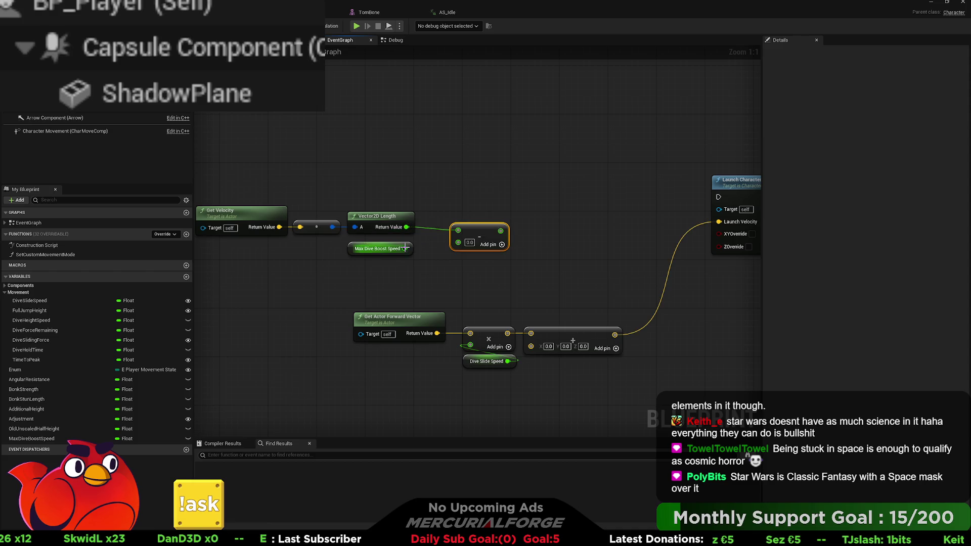
drag(406, 248, 503, 230)
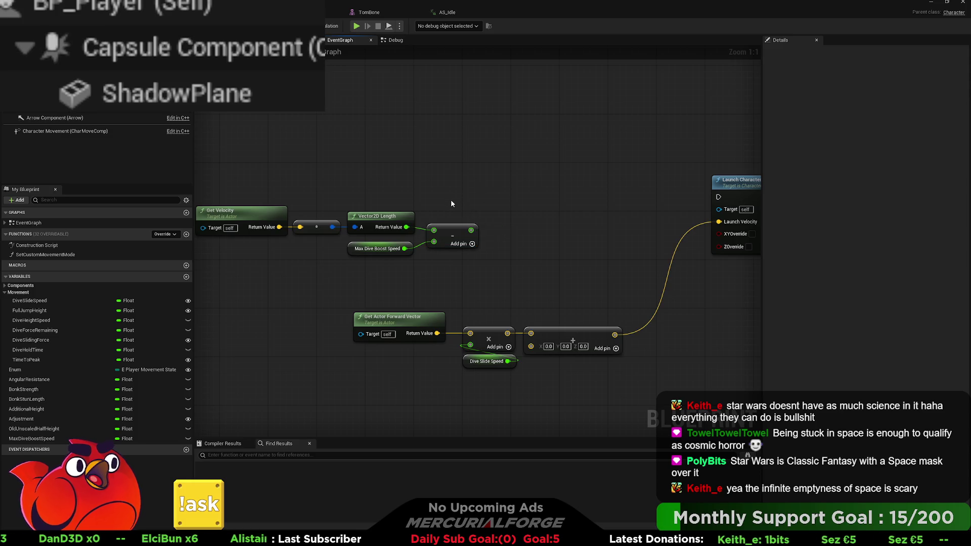
drag(443, 203, 472, 198)
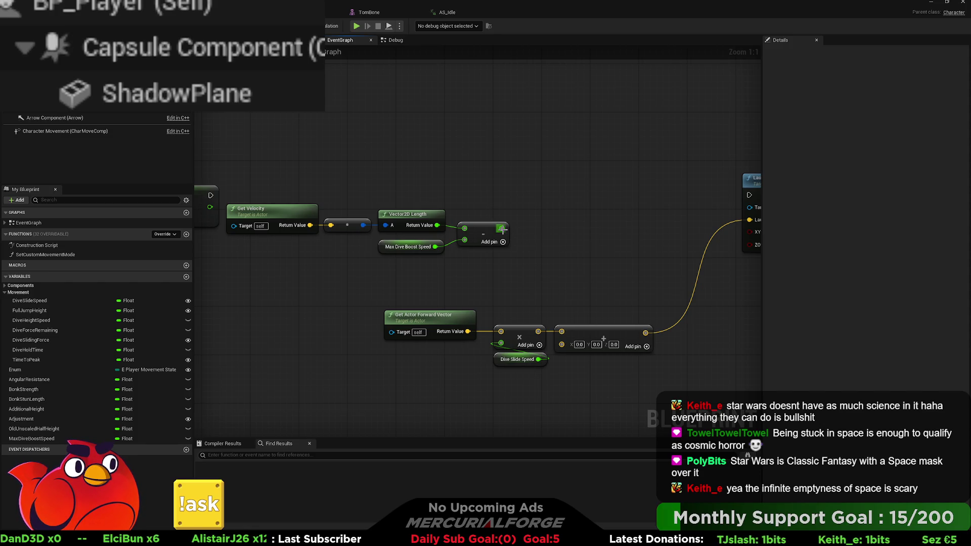
drag(501, 228, 547, 229)
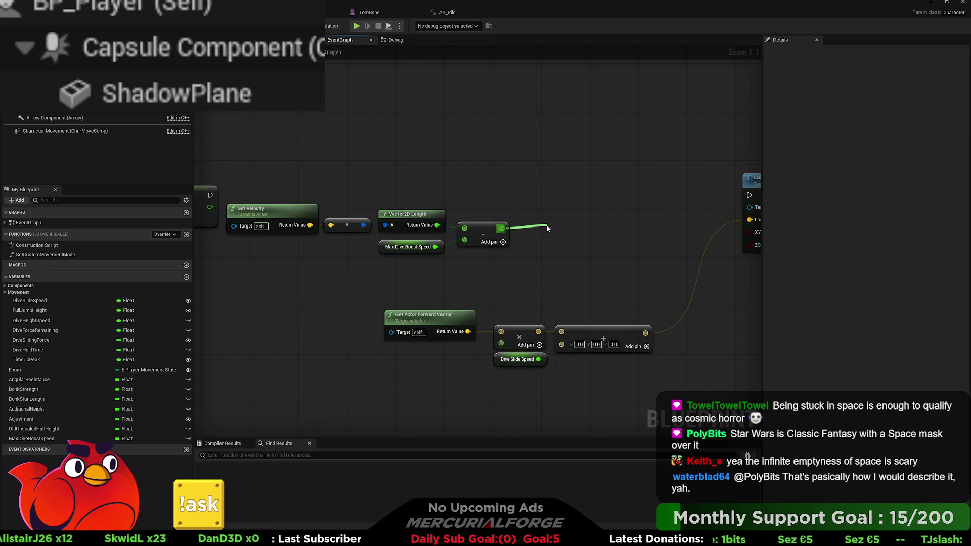
Step: Add a greater-than node fed by the subtraction result, placed beside it
drag(547, 229, 547, 228)
text(>)
key(Return)
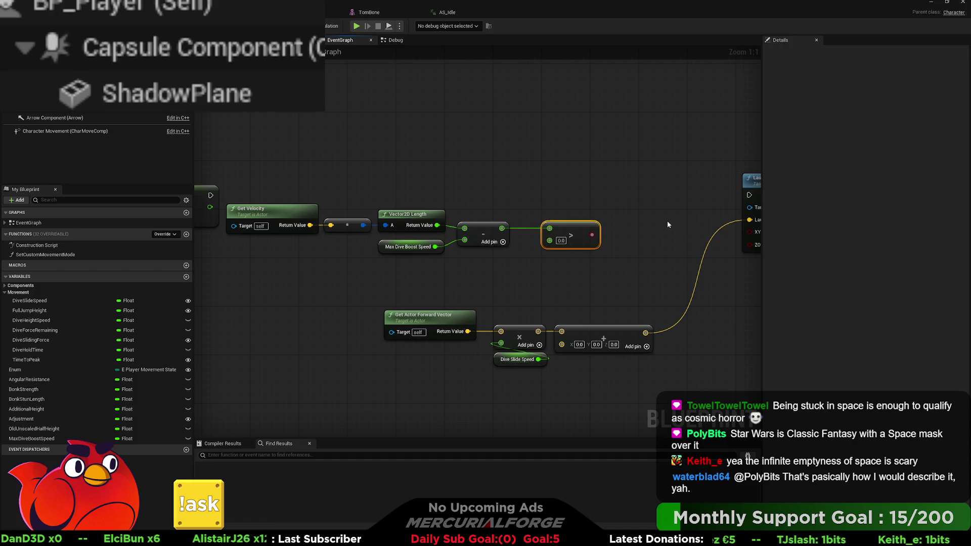
drag(592, 234, 568, 234)
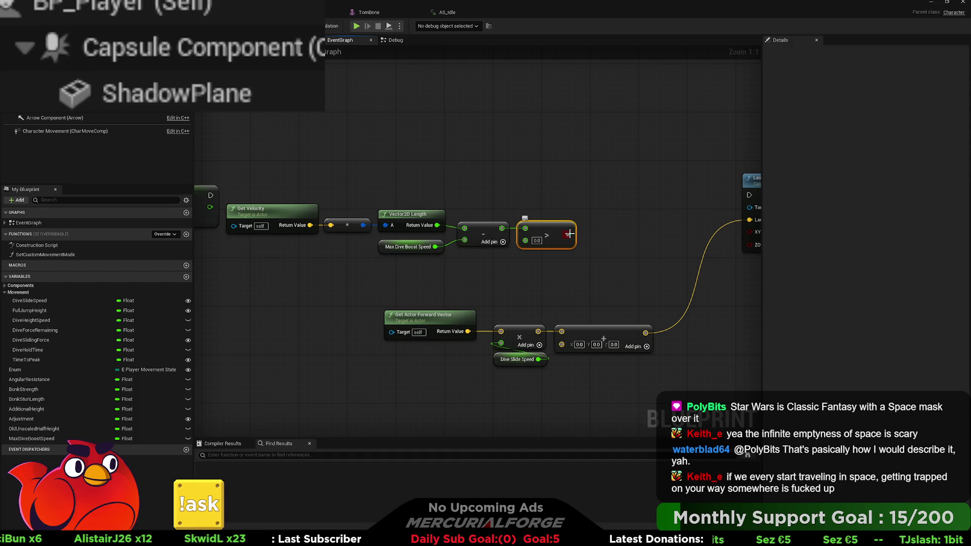
Step: Insert a Branch node into the execution line before Launch Character
drag(569, 234, 599, 202)
click(602, 194)
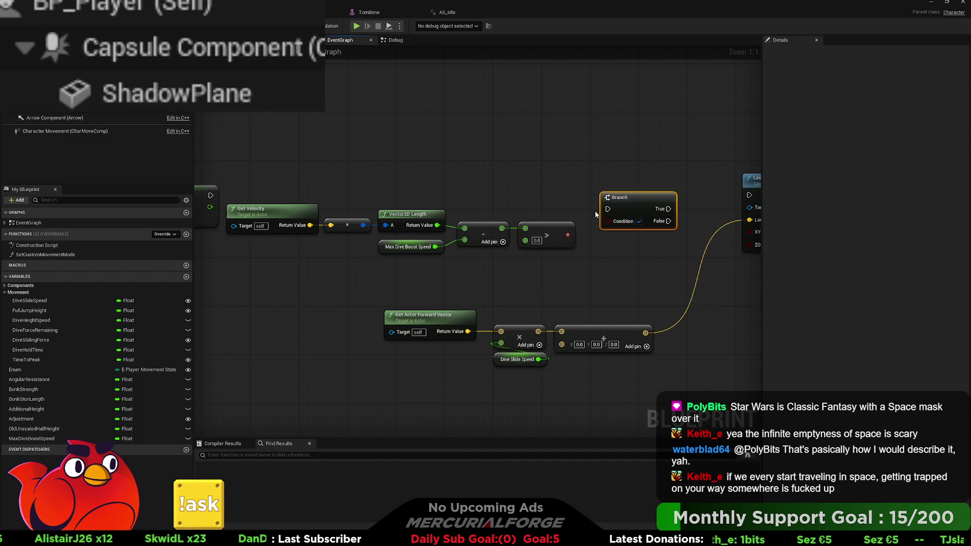
mouse_move(608, 209)
mouse_down()
mouse_move(284, 213)
mouse_move(210, 195)
mouse_up()
drag(644, 206, 638, 190)
drag(628, 228, 559, 231)
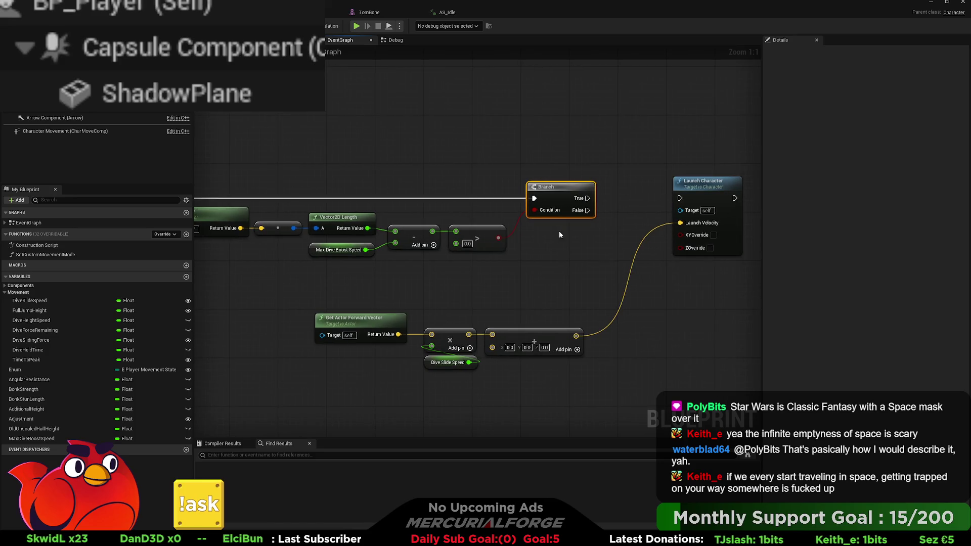
Step: Replace the greater-than node with a less-than node, then delete that too
click(478, 235)
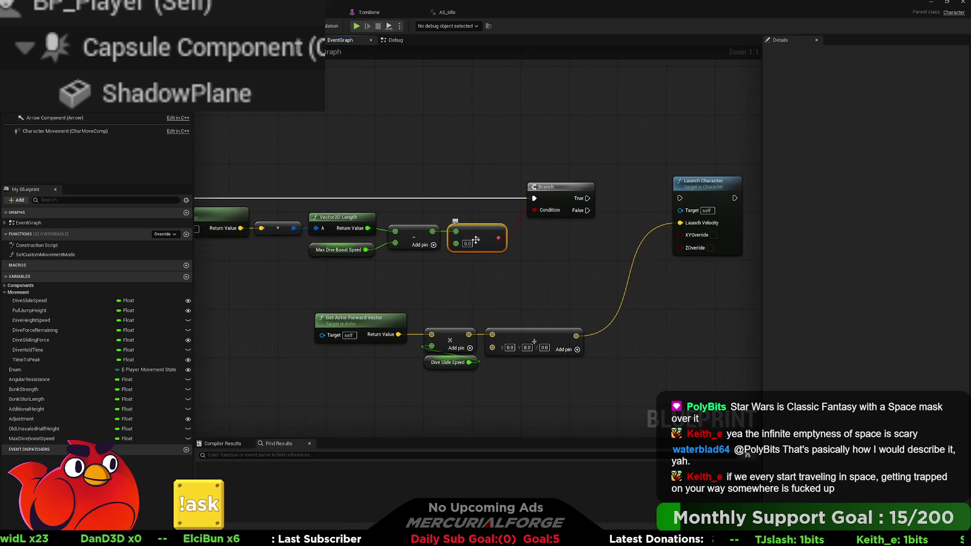
key(Delete)
drag(432, 231, 469, 231)
text(<)
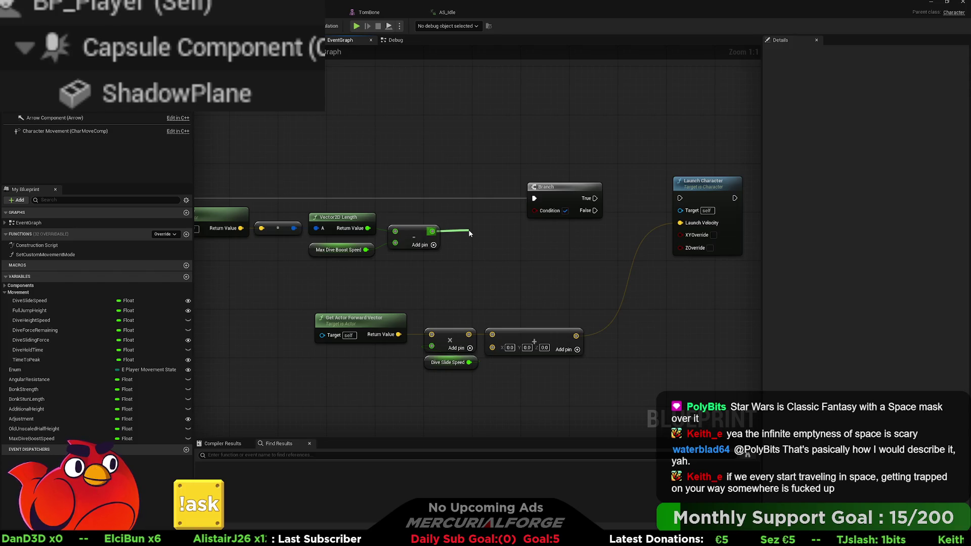
key(Return)
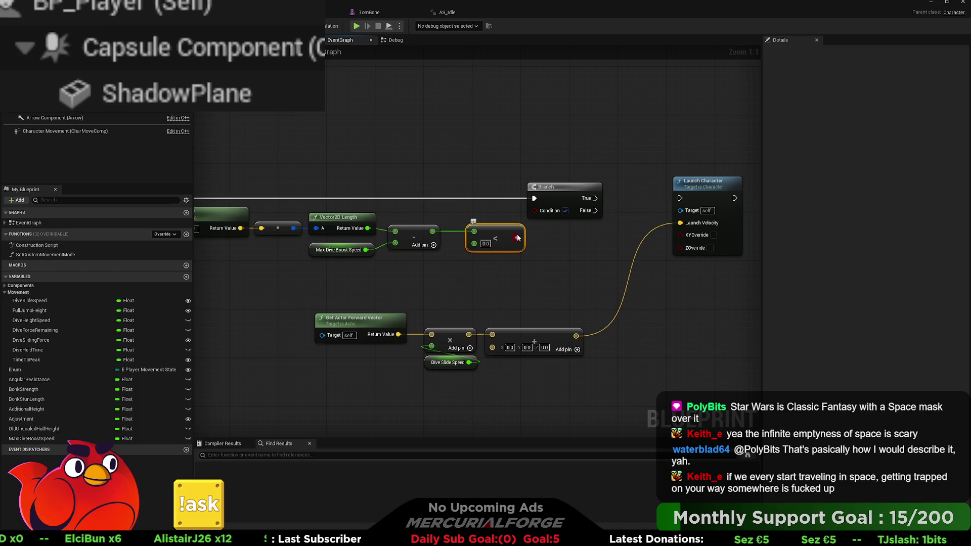
mouse_move(516, 237)
mouse_down()
mouse_move(535, 210)
mouse_move(496, 226)
mouse_up()
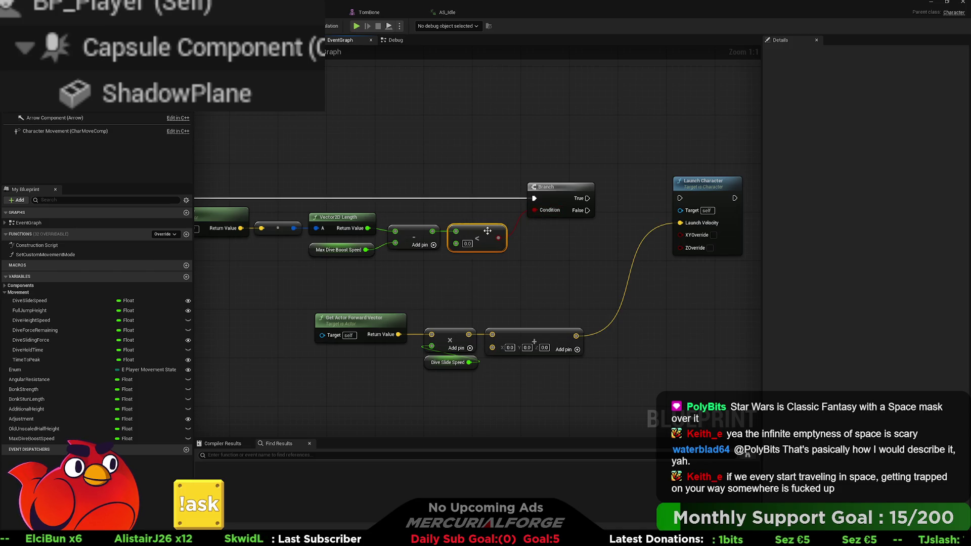
key(Delete)
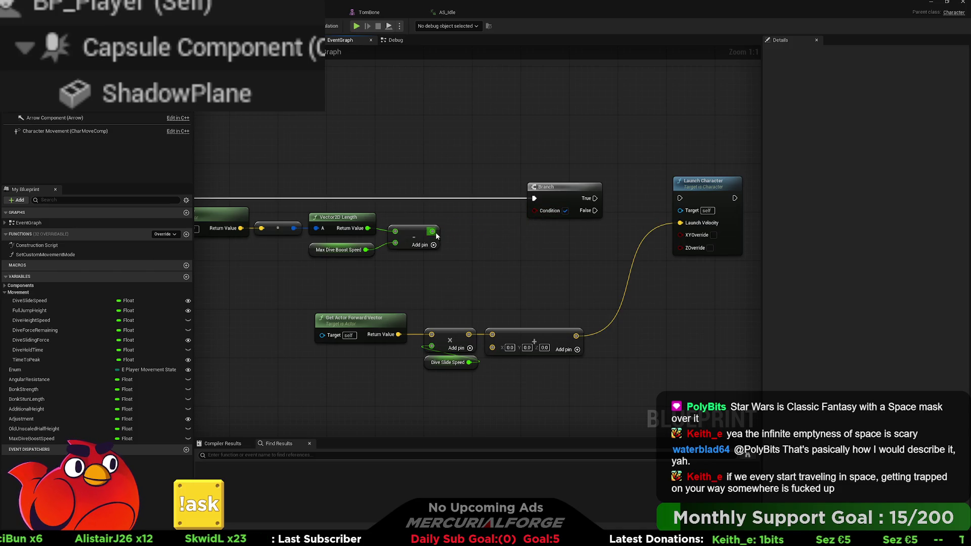
Step: Re-add a greater-than check (against 0.0) on the subtraction and wire it to the Branch Condition
drag(432, 231, 464, 236)
text(>)
key(Return)
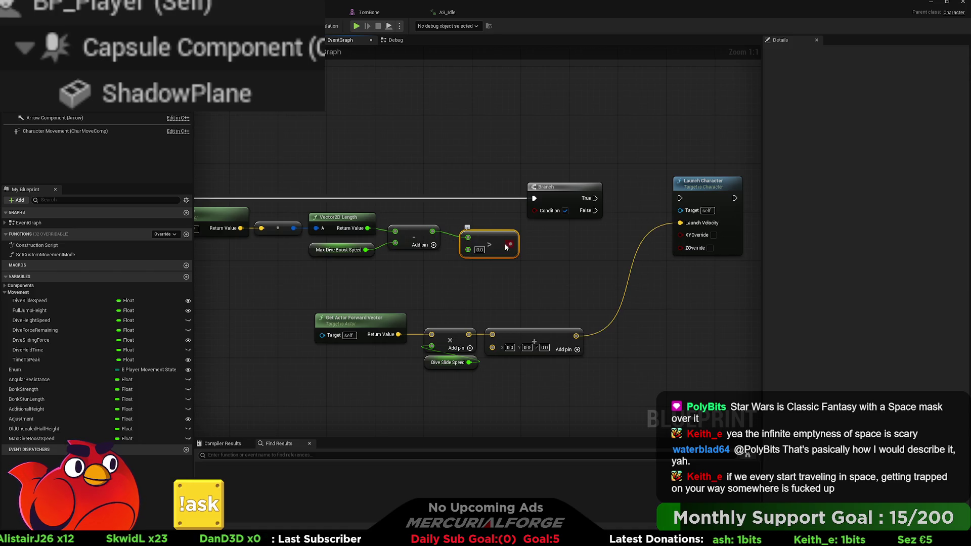
mouse_move(510, 244)
mouse_down()
mouse_move(517, 219)
mouse_move(533, 210)
mouse_up()
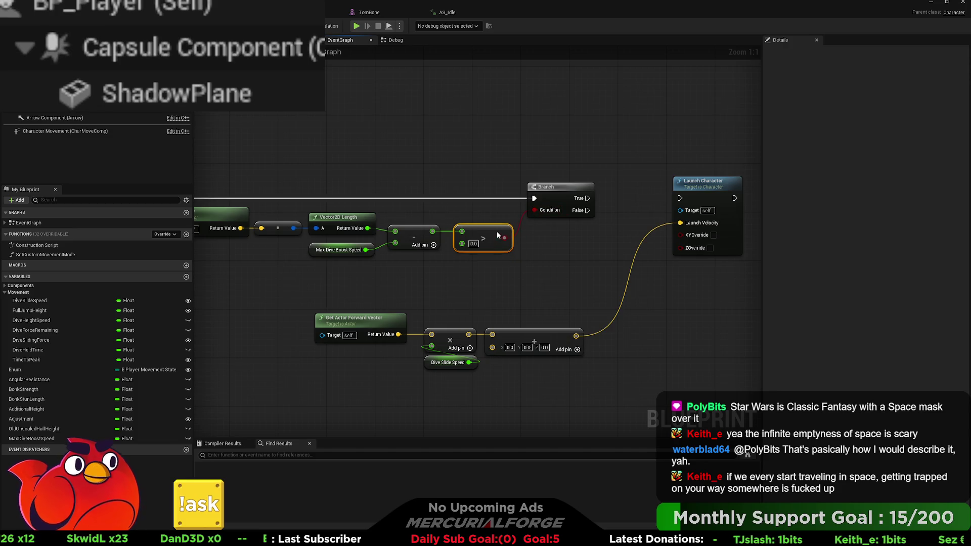
mouse_move(485, 297)
mouse_down()
mouse_move(453, 298)
mouse_move(513, 275)
mouse_up()
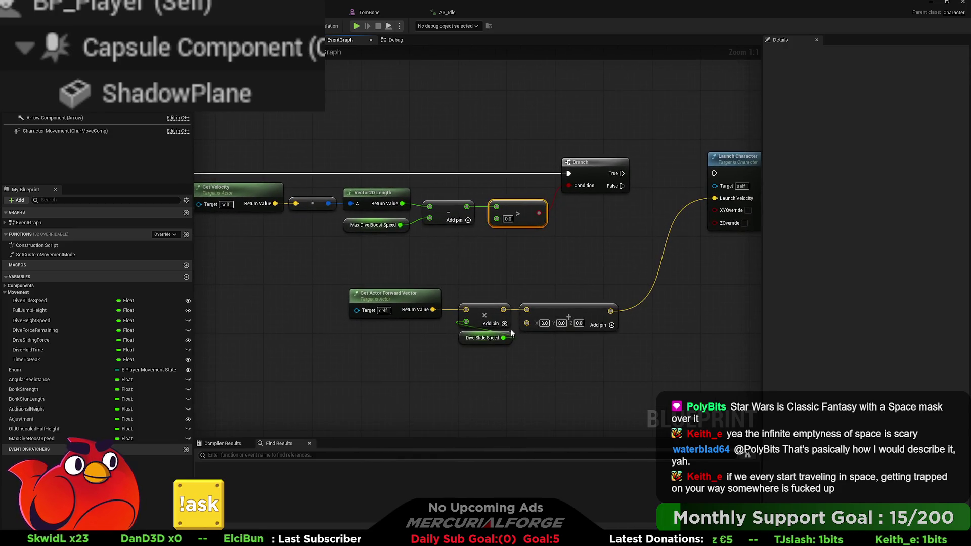